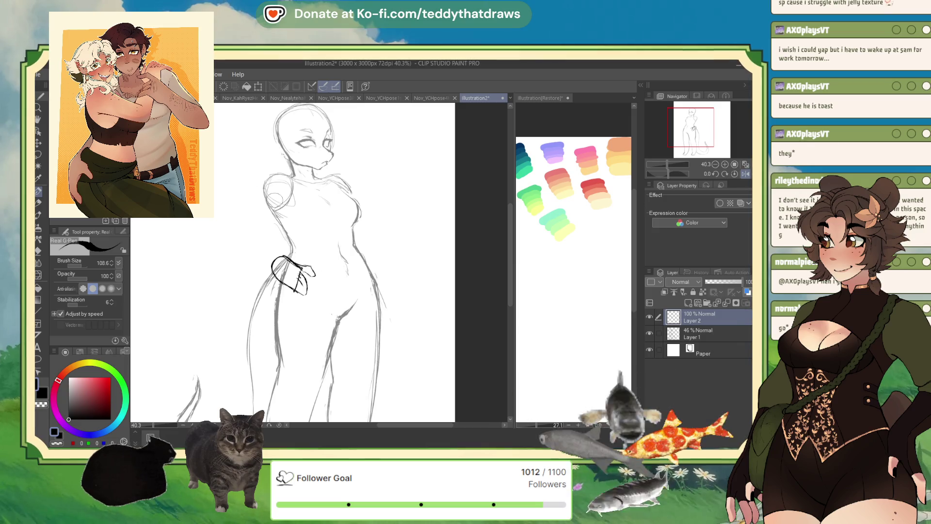
On Layer 2, draw the rounded shoulder and the forearm down to the hip, then unmirror the view
mouse_move(279, 176)
mouse_down()
mouse_move(276, 196)
mouse_move(238, 231)
mouse_move(279, 169)
mouse_move(298, 194)
mouse_move(235, 241)
mouse_move(273, 271)
mouse_up()
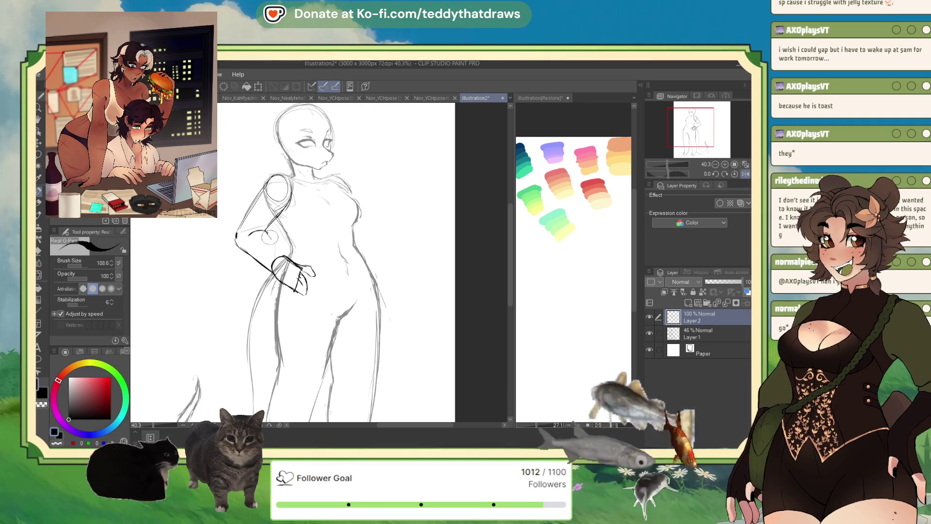
drag(262, 228, 289, 260)
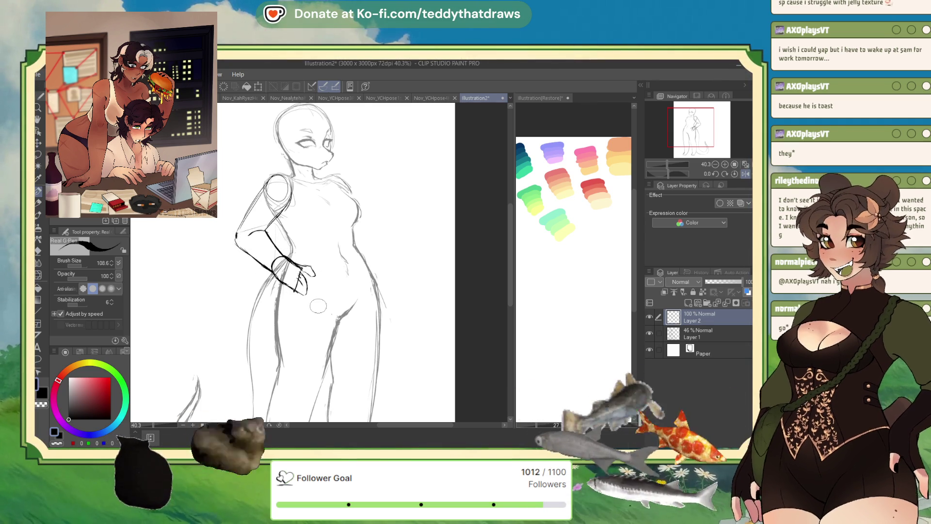
click(733, 175)
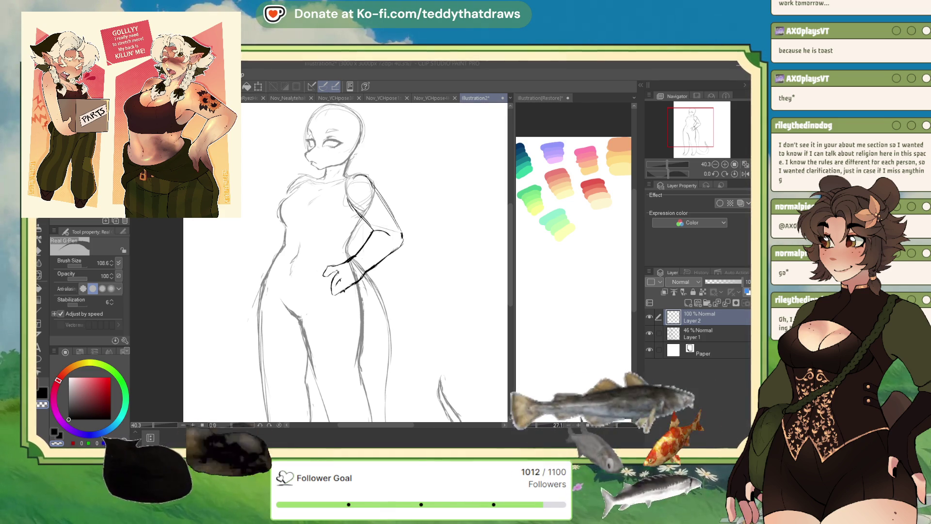
key(alt+Tab)
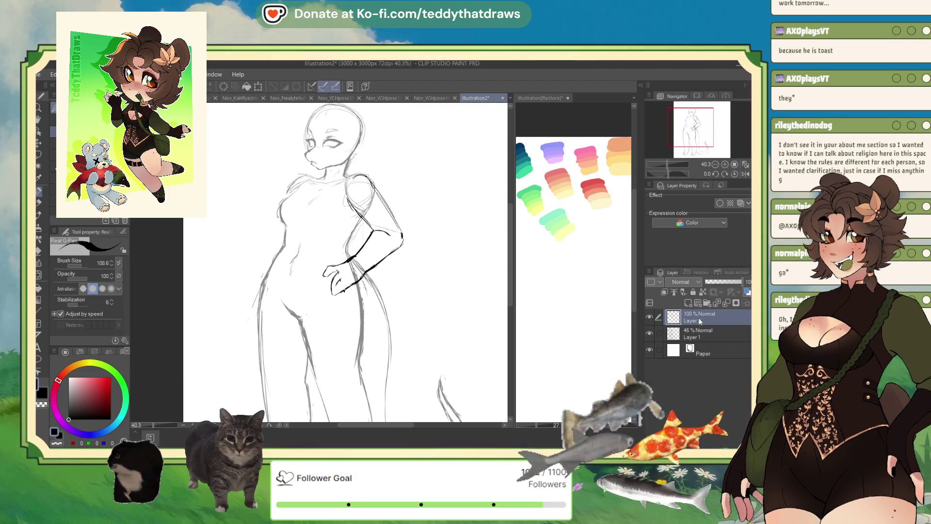
Mirror the view to check the pose and raise Layer 1 opacity from 46% to 100%
click(670, 333)
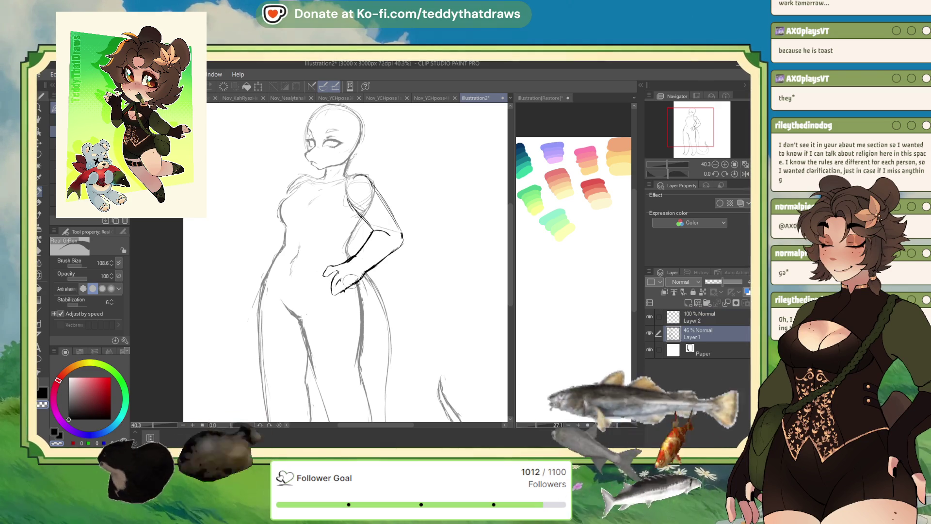
click(745, 174)
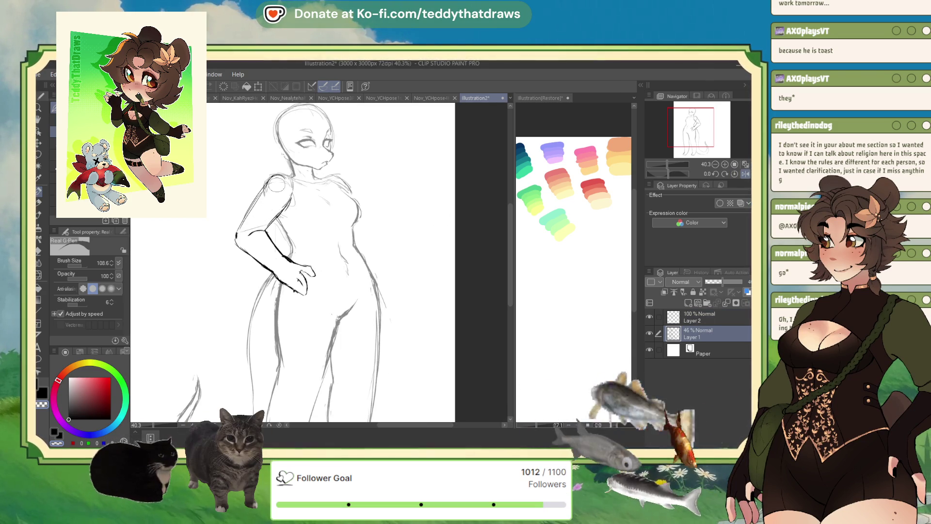
click(711, 321)
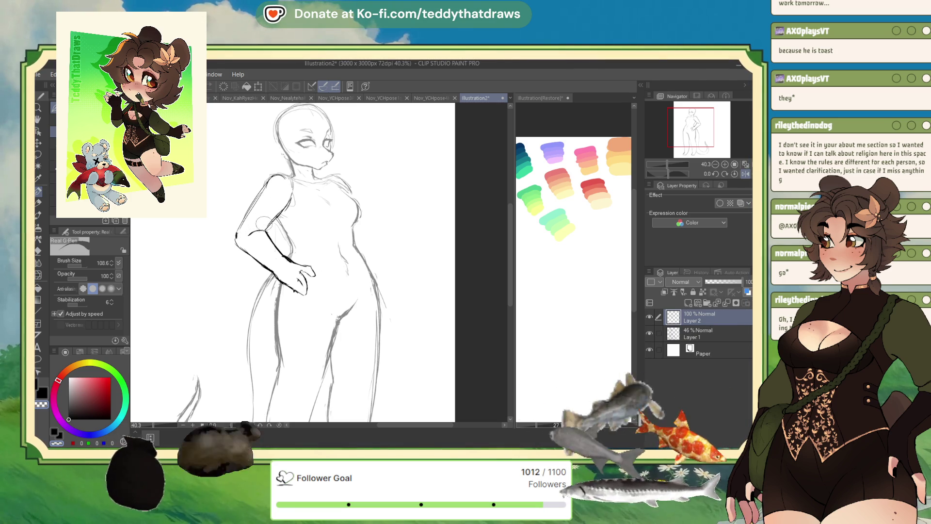
click(699, 334)
drag(722, 282, 742, 281)
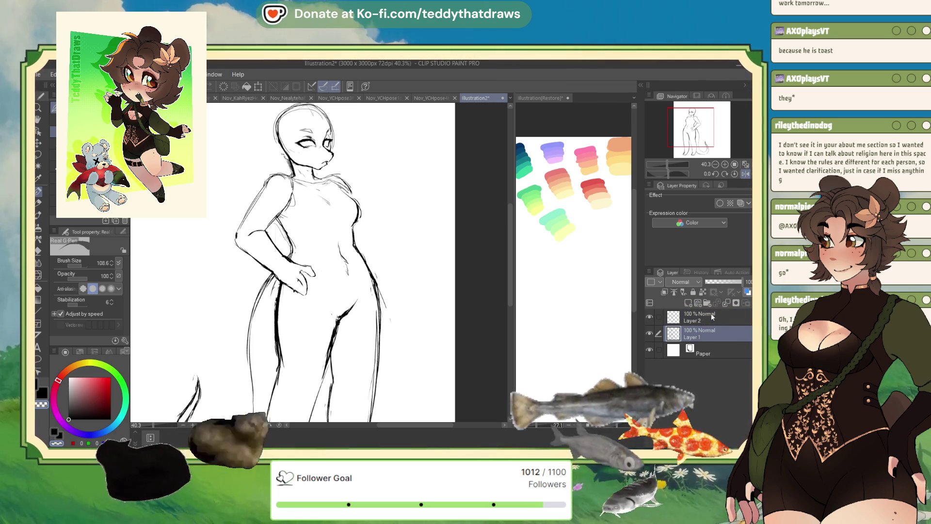
Undo the accidental merge into Paper, merge Layer 2 down into Layer 1, and unmirror the view
click(730, 304)
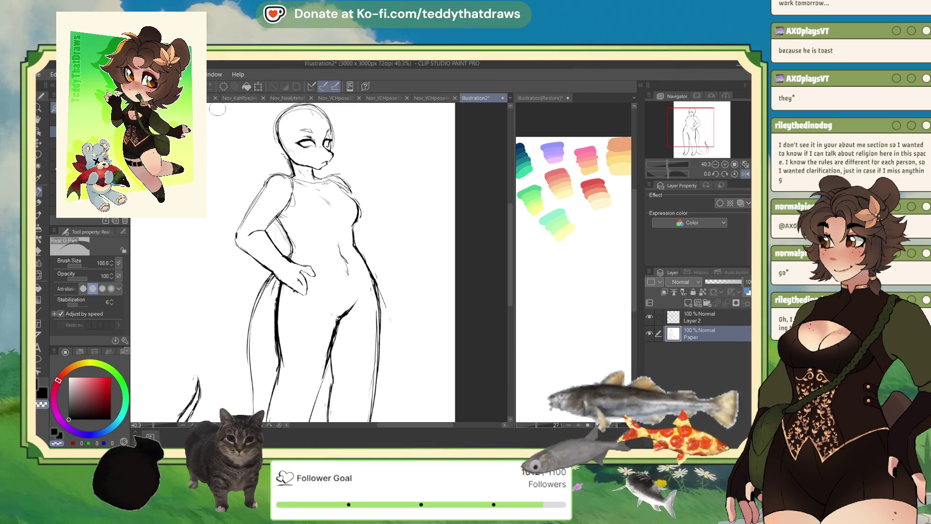
key(ctrl+z)
click(699, 317)
click(717, 303)
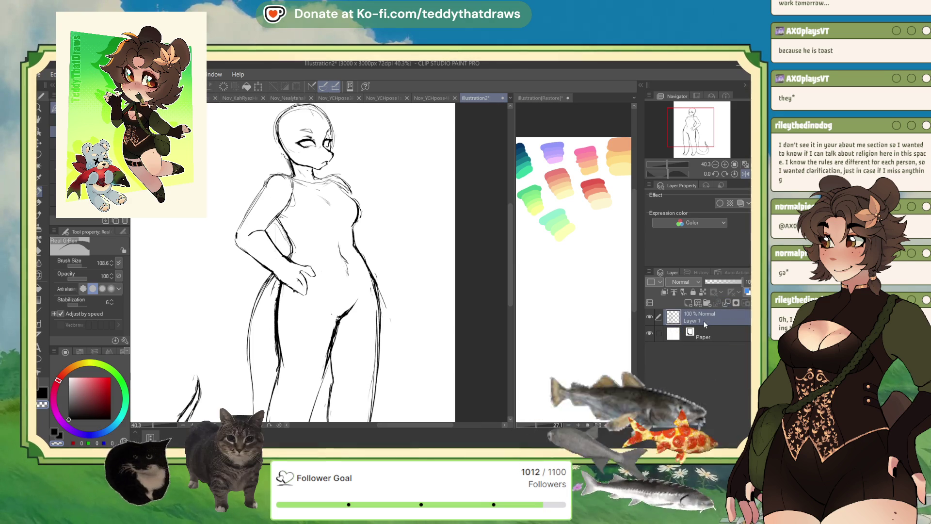
key(h)
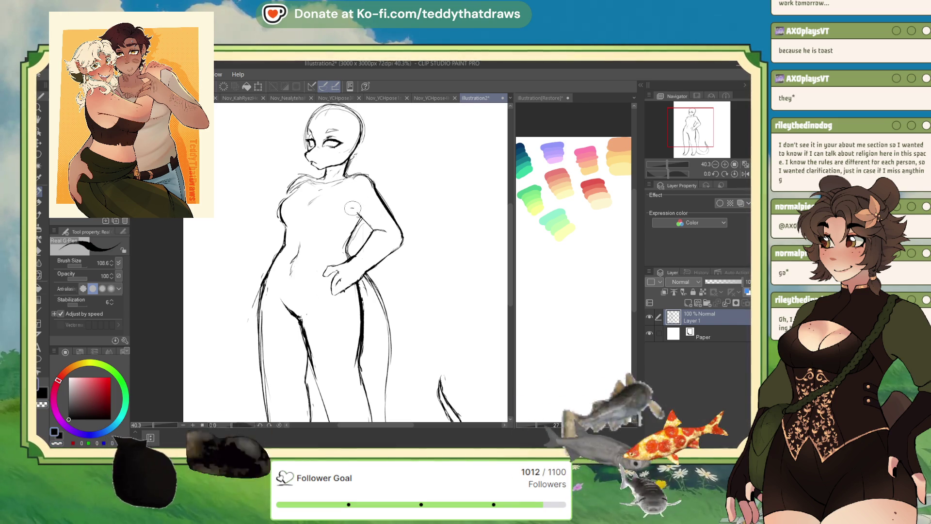
Add a short stroke under the arm near the armpit on Layer 1
drag(350, 206, 359, 216)
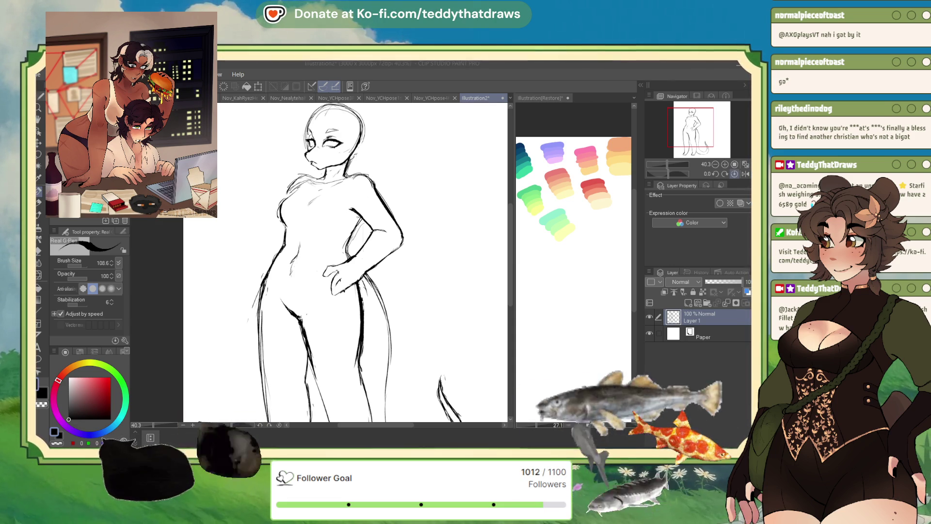
Mirror the view to check proportions, restore it, and zoom back to about 55%
key(h)
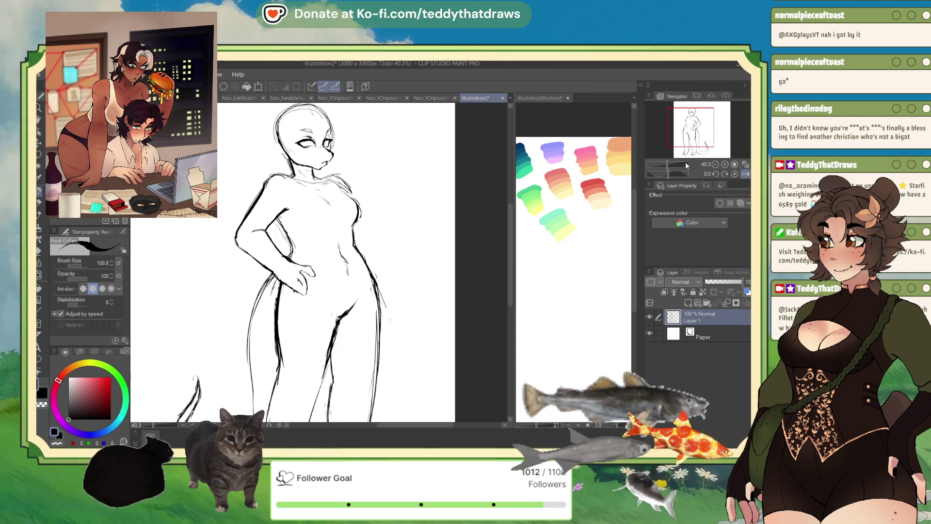
click(745, 174)
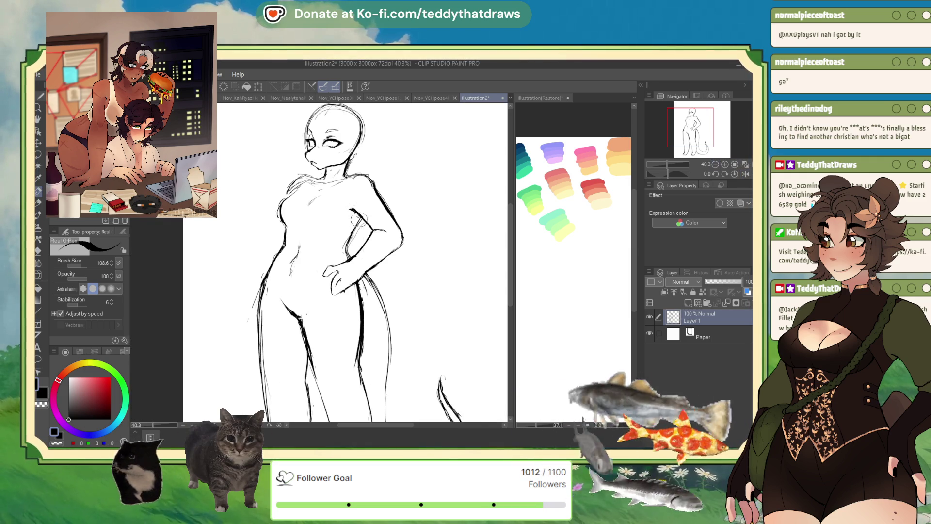
scroll(369, 242, down, 3)
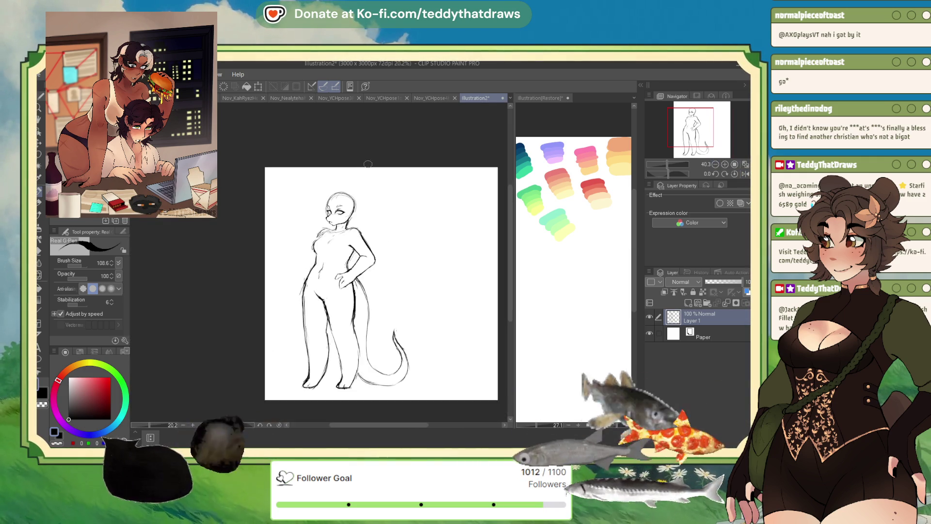
scroll(405, 281, up, 3)
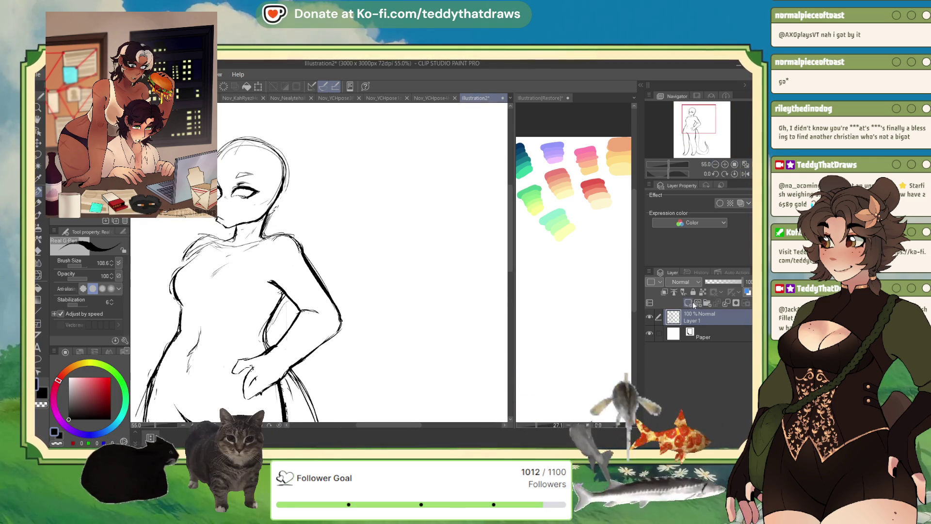
Add a new Layer 2 and sketch two overlapping fist circles near the shoulder, undoing a stray stroke
click(688, 303)
key(h)
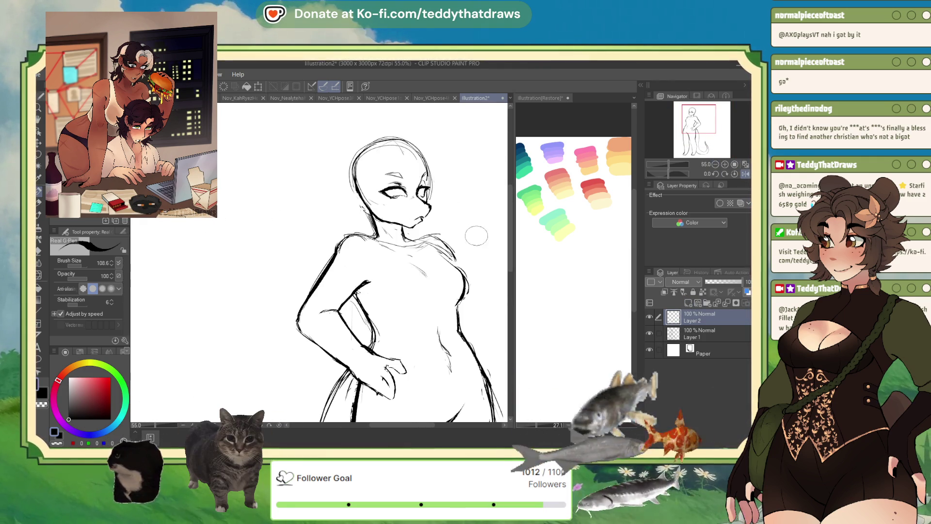
drag(412, 267, 243, 233)
mouse_move(294, 206)
mouse_down()
mouse_move(290, 238)
mouse_move(286, 213)
mouse_up()
scroll(377, 224, down, 2)
scroll(340, 218, up, 1)
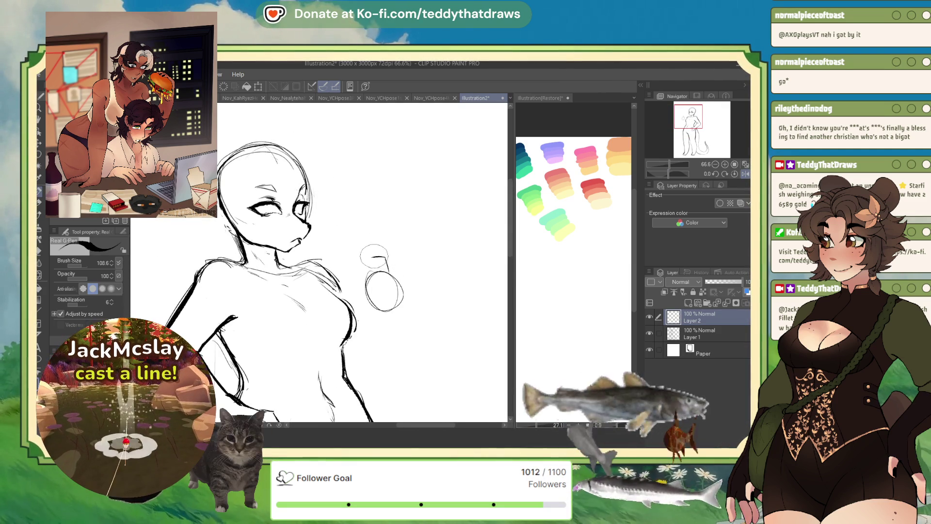
drag(372, 256, 400, 271)
key(ctrl+z)
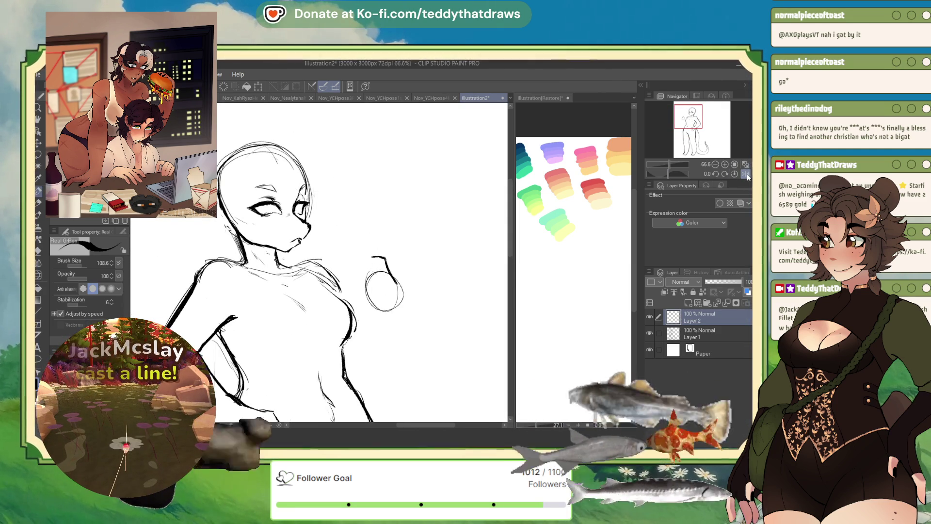
Sketch a looping fist outline above the circle
key(h)
mouse_move(247, 264)
mouse_down()
mouse_move(261, 252)
mouse_move(288, 272)
mouse_move(266, 291)
mouse_move(278, 282)
mouse_move(289, 294)
mouse_move(264, 297)
mouse_move(288, 309)
mouse_move(262, 311)
mouse_move(277, 291)
mouse_move(279, 308)
mouse_move(252, 317)
mouse_move(238, 311)
mouse_move(243, 300)
mouse_move(273, 310)
mouse_up()
click(745, 173)
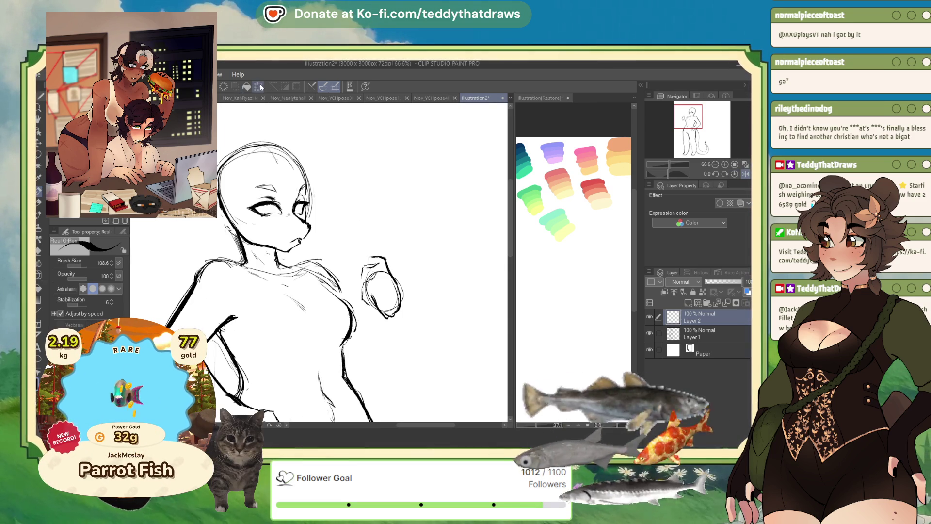
key(ctrl+t)
Rotate the fist sketch and move it up and left, confirm, then unflip the view
drag(440, 280, 429, 257)
drag(383, 291, 368, 269)
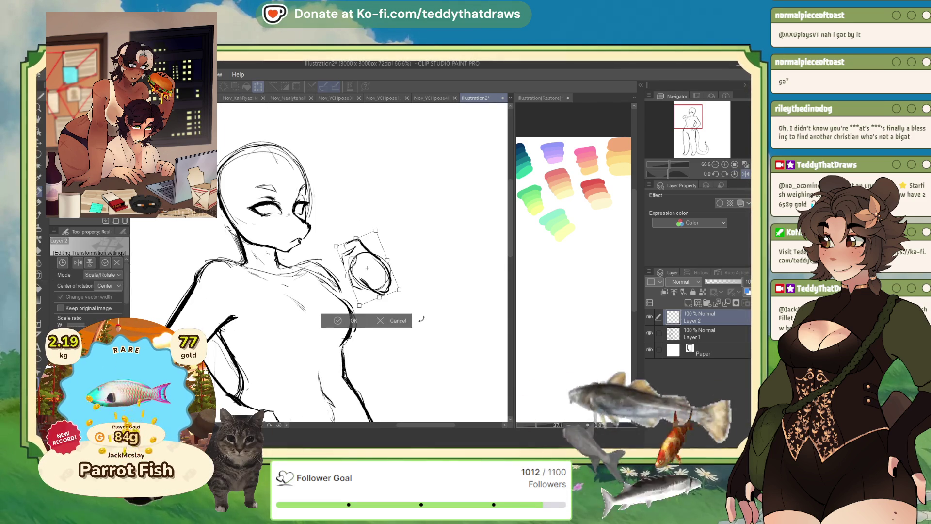
click(338, 322)
click(744, 174)
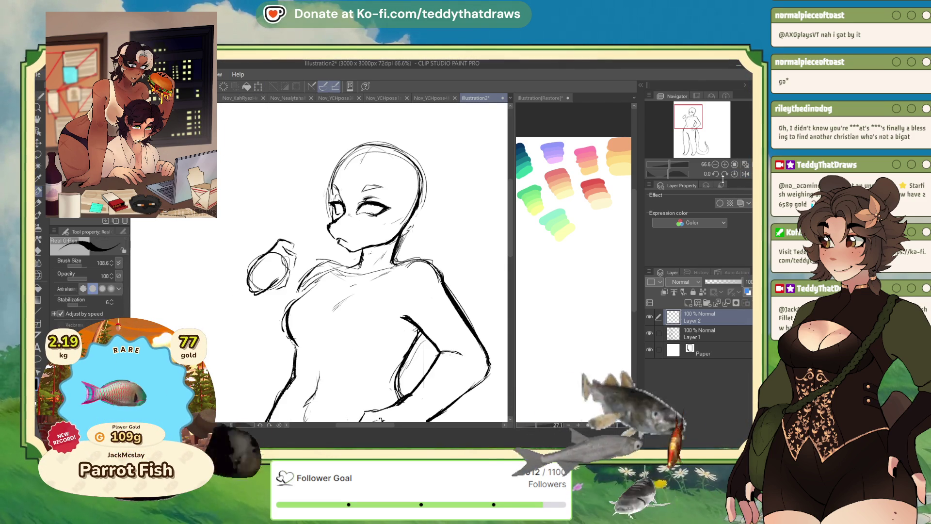
Sketch knuckle lines, then erase the strokes inside the fist circle
mouse_move(281, 271)
mouse_down()
mouse_move(270, 289)
mouse_move(283, 287)
mouse_move(262, 288)
mouse_move(264, 295)
mouse_up()
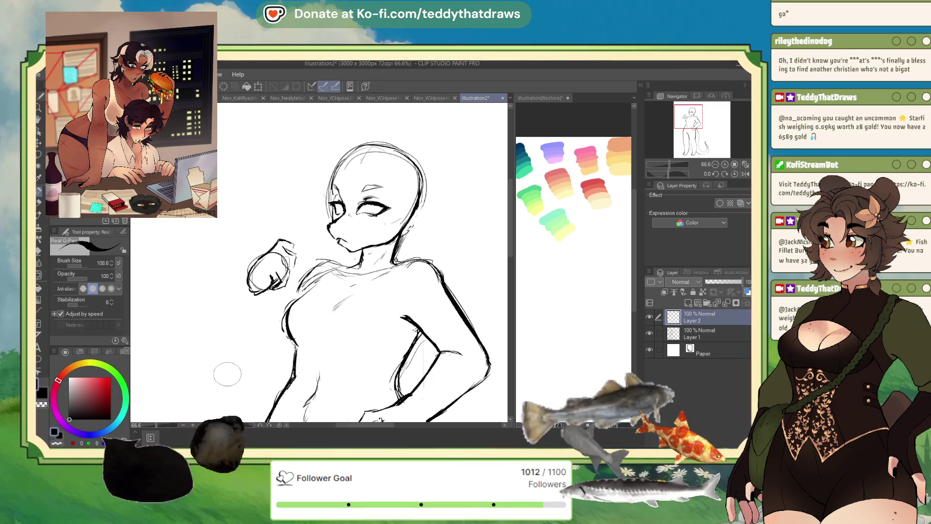
key(e)
drag(283, 255, 267, 286)
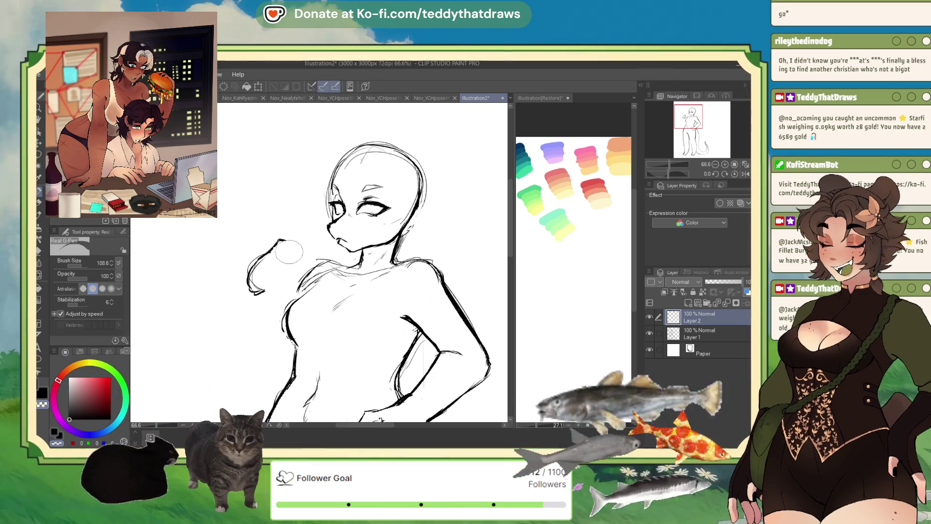
key(c)
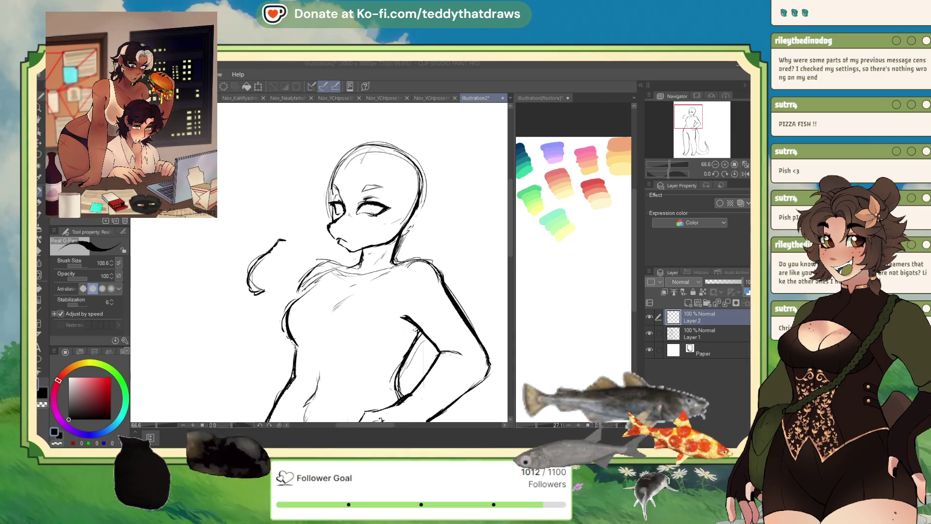
In the mirrored view, draw the bulb-shaped fist with its top and finger lines
click(746, 174)
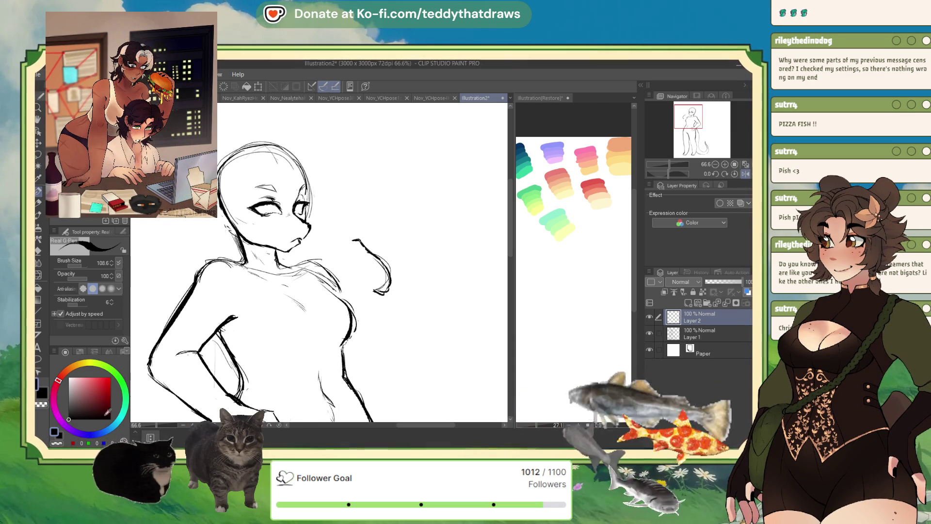
drag(354, 245, 377, 292)
drag(343, 228, 360, 241)
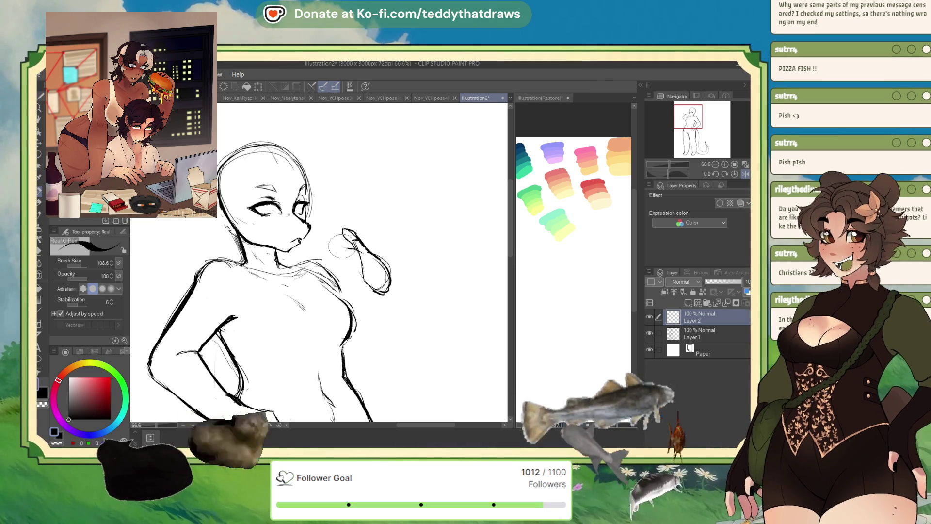
mouse_move(340, 252)
mouse_down()
mouse_move(344, 261)
mouse_move(366, 261)
mouse_up()
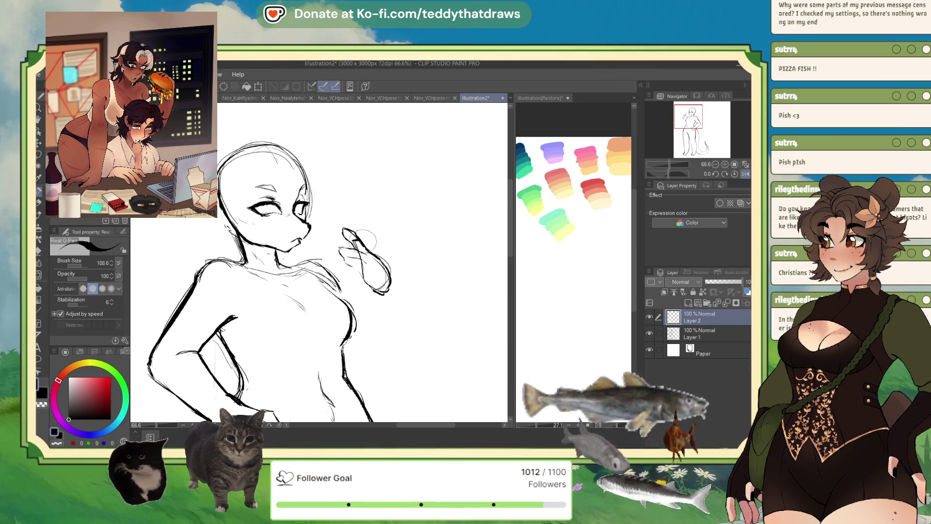
click(745, 173)
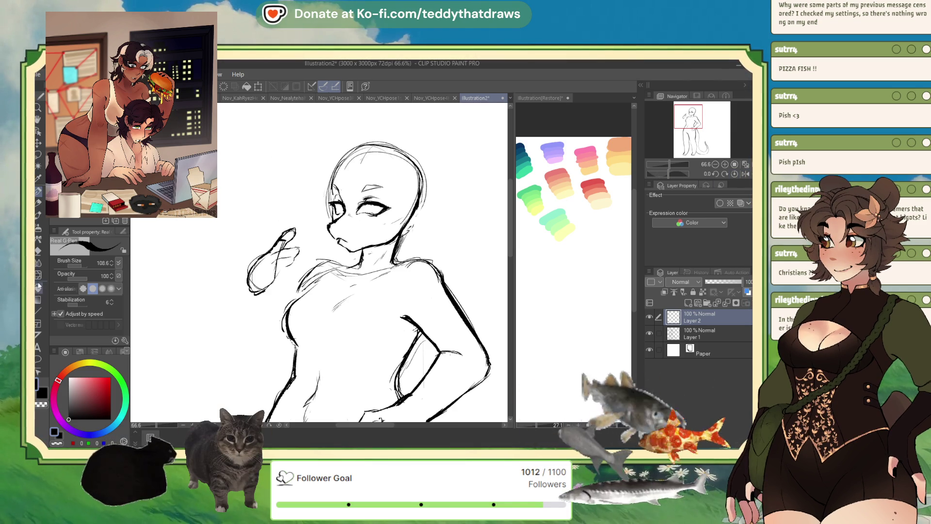
Switch to Liquify, then back to the Real G-Pen with black as the colour
key(j)
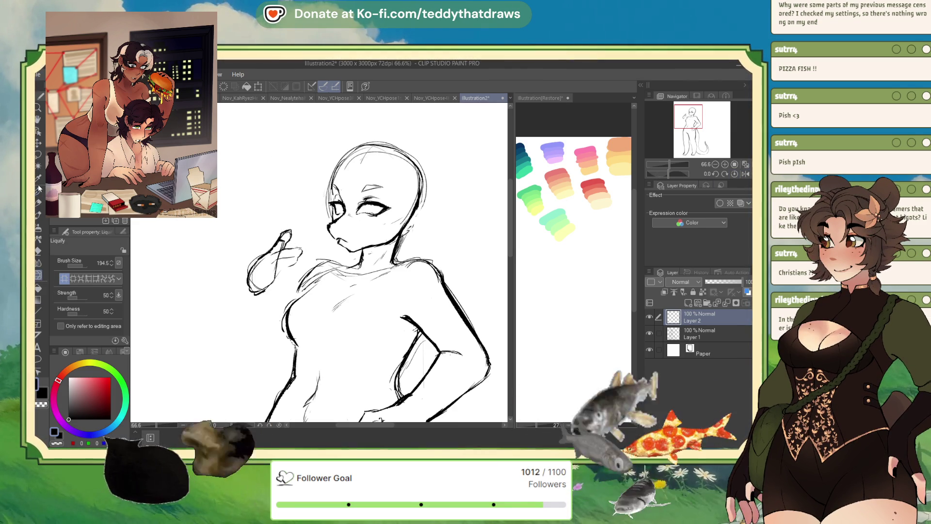
key(p)
click(70, 418)
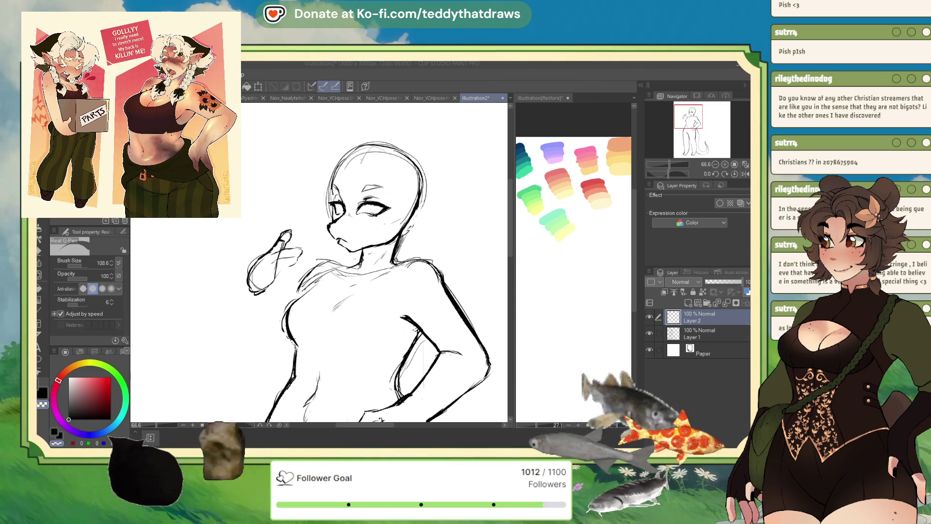
Flip the canvas back to its normal, unmirrored orientation
click(746, 174)
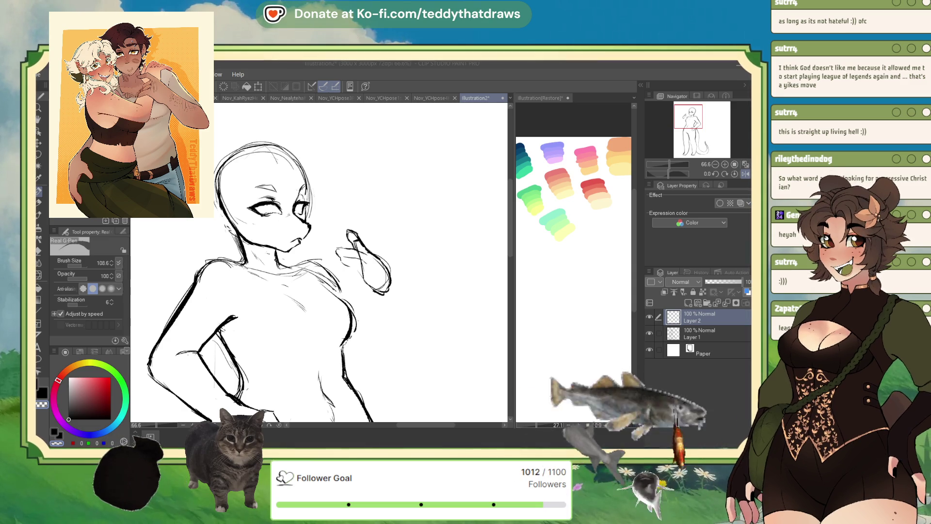
Flip and rotate the canvas, sketch a rough circle at the raised hand, and erase old hand strokes
click(745, 173)
drag(669, 173, 657, 189)
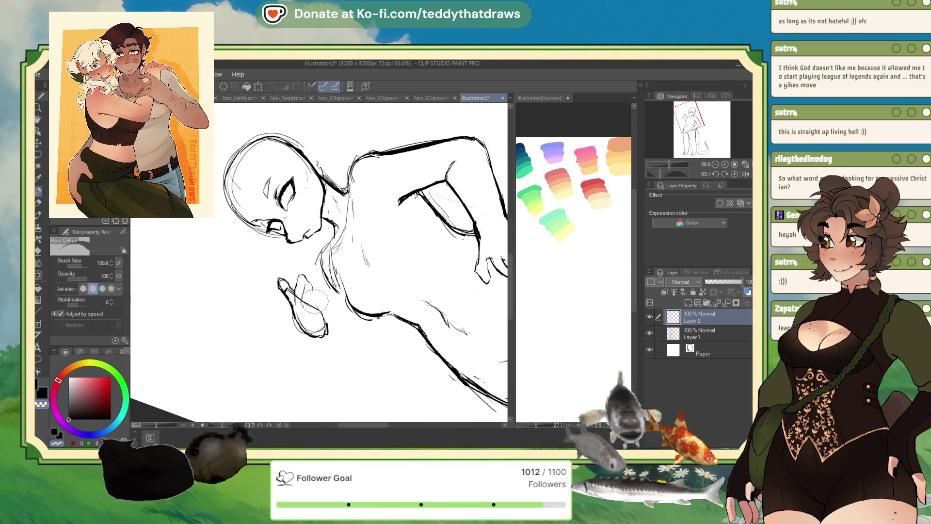
mouse_move(321, 284)
mouse_down()
mouse_move(302, 304)
mouse_move(328, 311)
mouse_move(330, 291)
mouse_move(311, 296)
mouse_move(323, 301)
mouse_move(315, 313)
mouse_up()
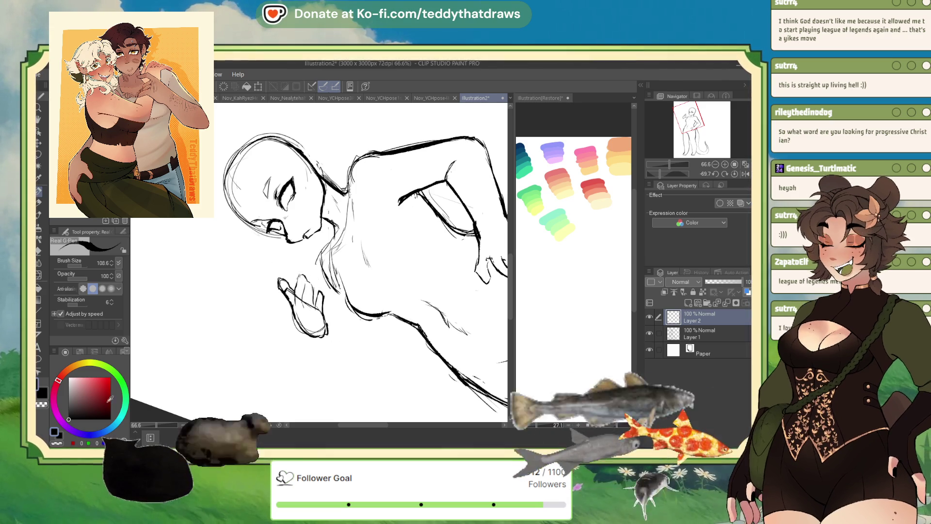
key(c)
drag(282, 278, 291, 290)
click(279, 286)
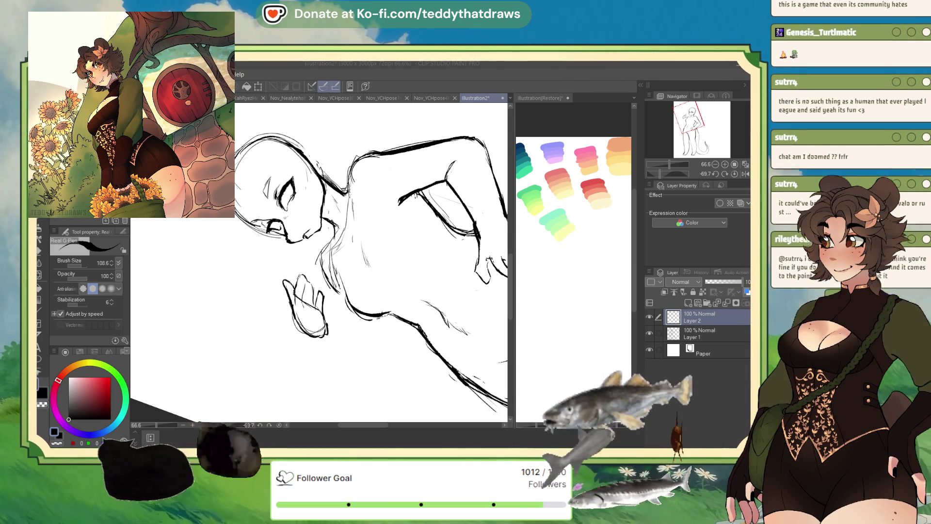
Activate the canvas, pick the Liquify tool, then return to the Real G-Pen
click(41, 273)
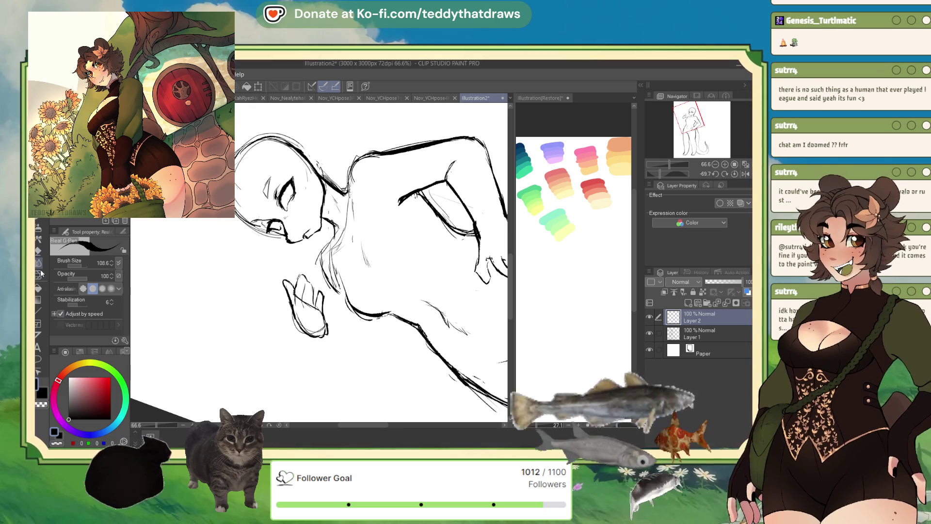
click(40, 274)
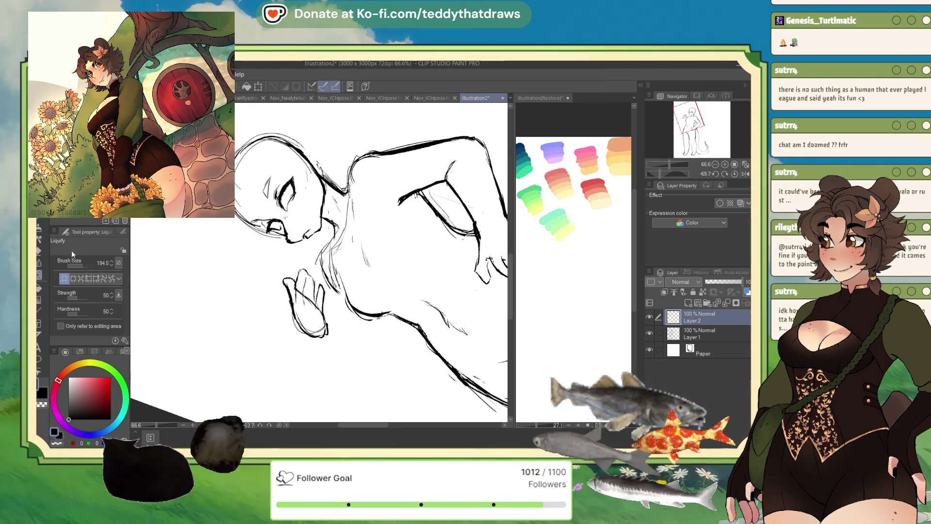
key(p)
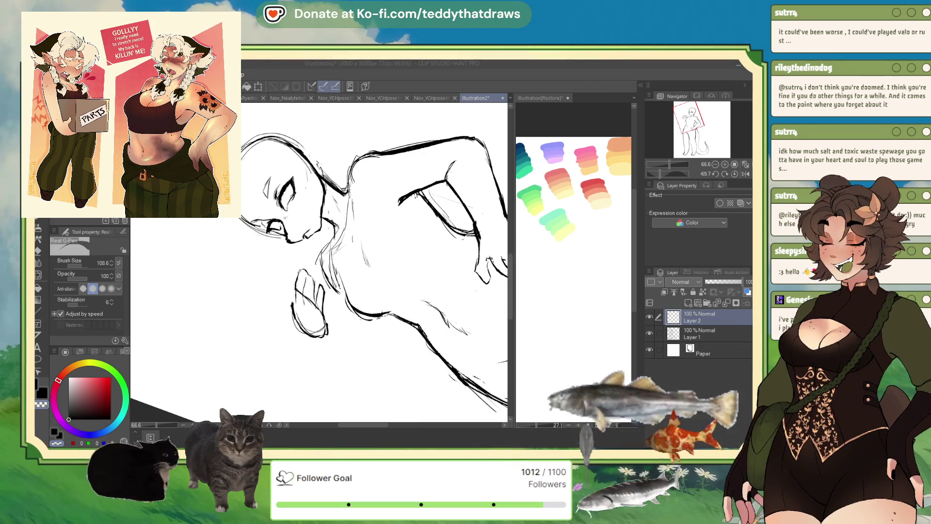
Redraw the raised fist with fresh G-Pen strokes on an upright view, checking it mirrored
key(h)
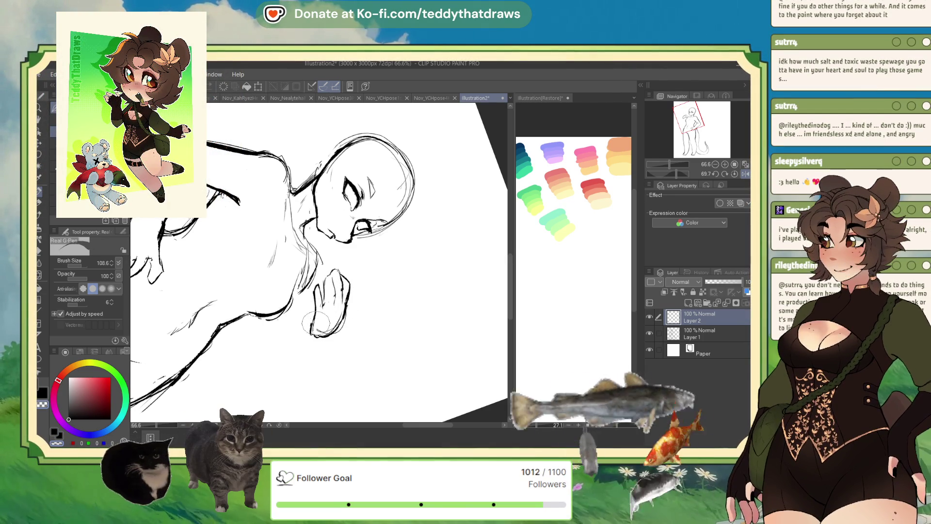
click(735, 174)
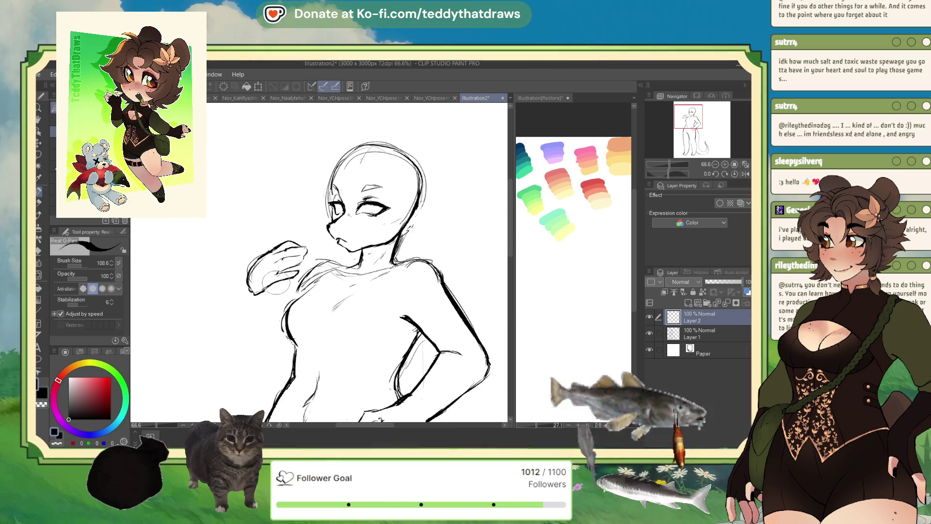
drag(289, 273, 245, 301)
mouse_move(262, 264)
mouse_down()
mouse_move(235, 293)
mouse_move(279, 244)
mouse_up()
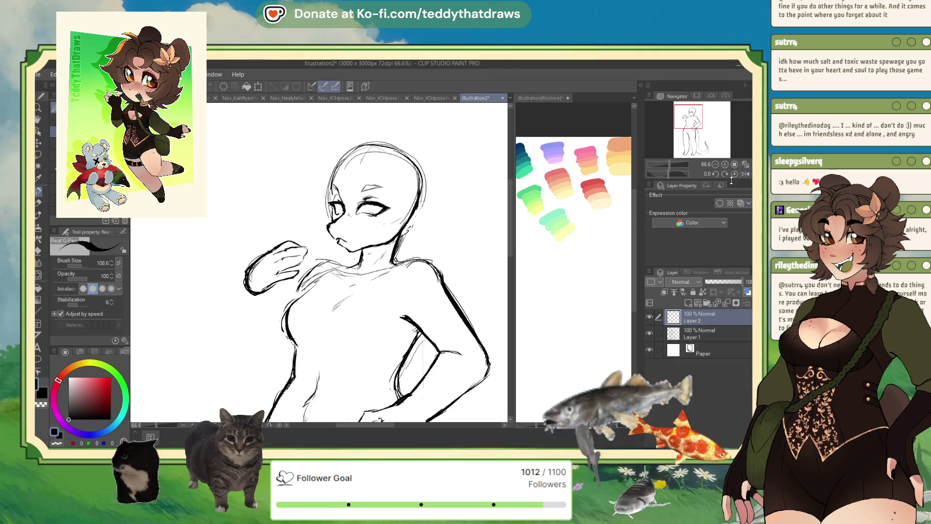
click(745, 174)
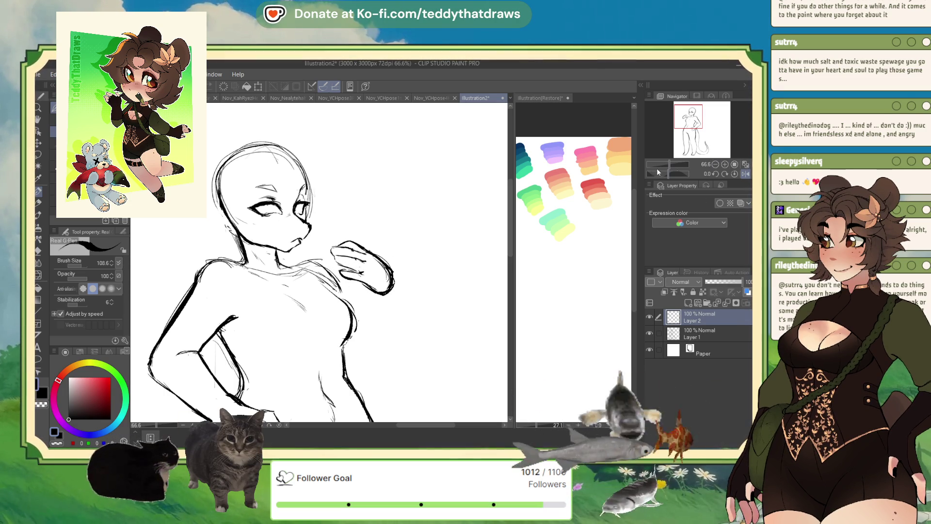
On a mirrored view, use Liquify to nudge the raised hand's outline slightly left
key(h)
scroll(320, 261, down, 3)
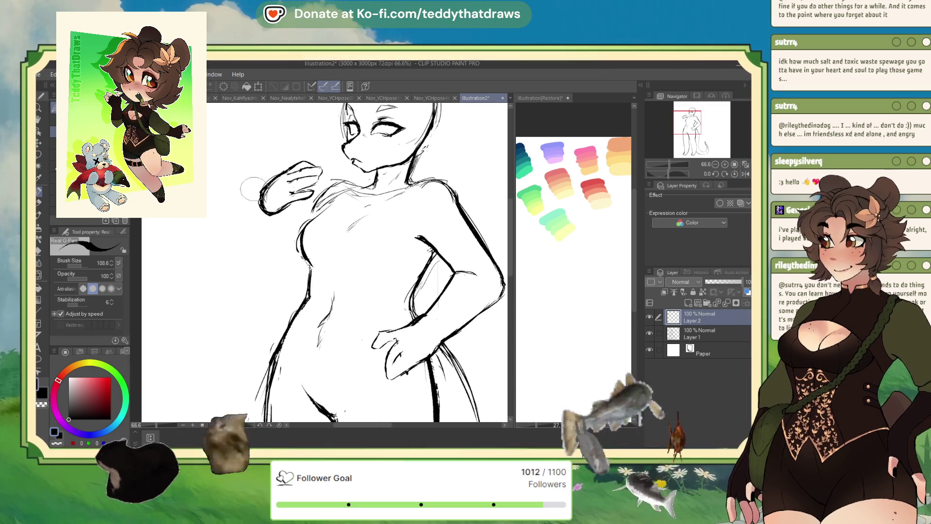
click(41, 259)
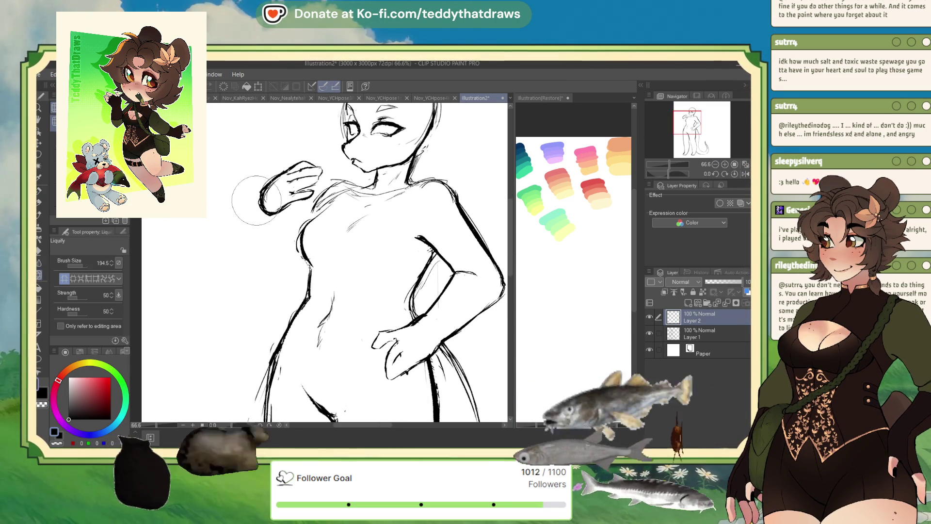
drag(245, 198, 230, 198)
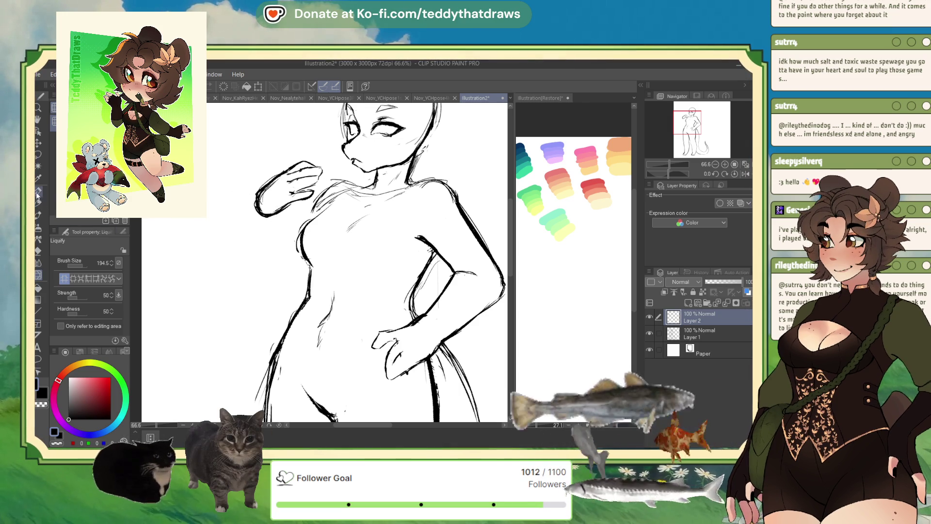
Warp the outline of the hand on the hip on Layer 1, then return to the pen
click(699, 332)
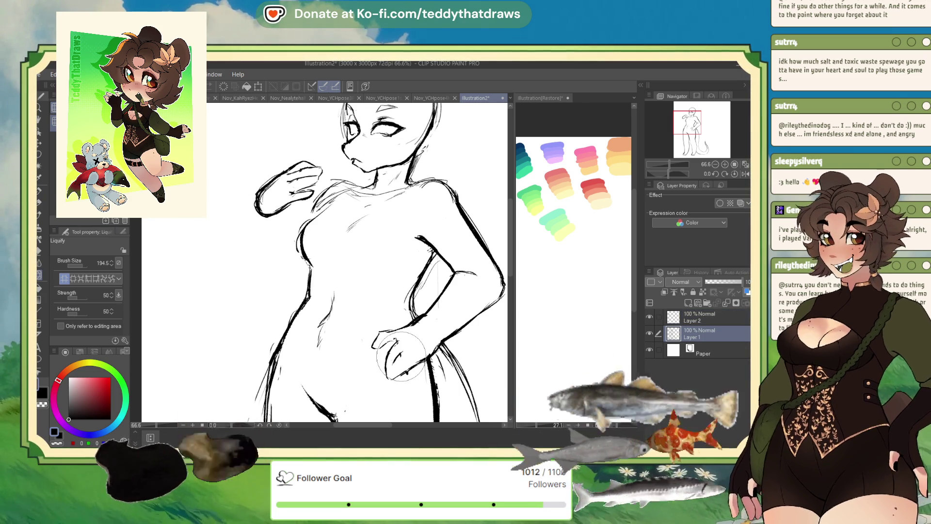
drag(402, 357, 397, 363)
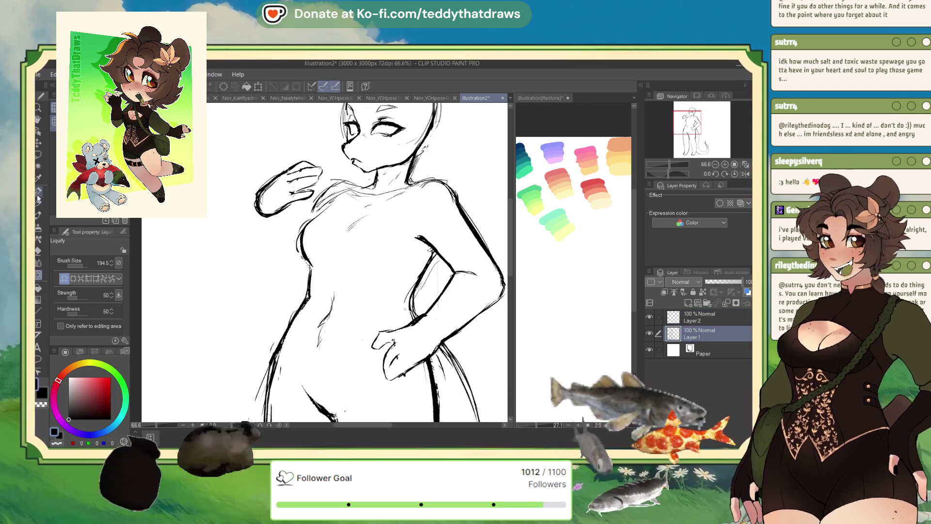
key(p)
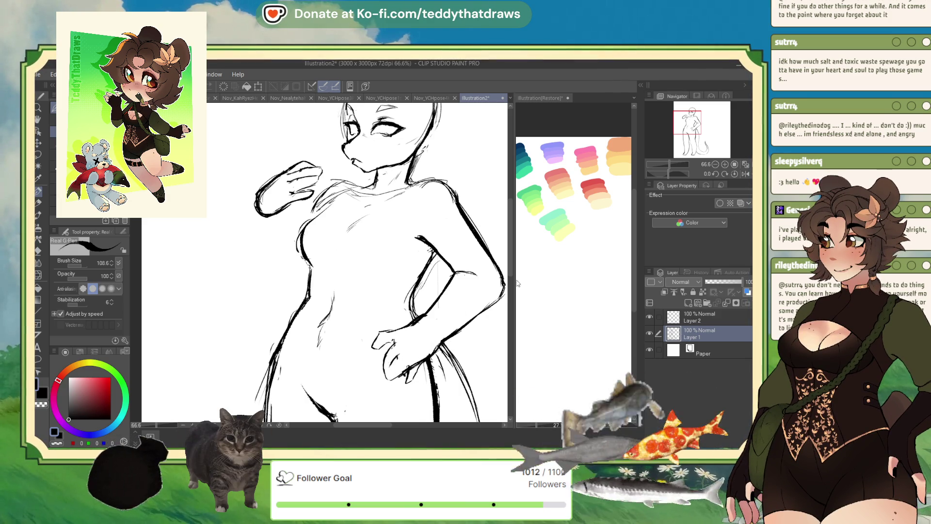
Erase the old hip-hand strokes with transparent colour, then set the colour back to black
mouse_move(688, 123)
mouse_down()
mouse_move(714, 134)
mouse_move(664, 143)
mouse_up()
click(56, 443)
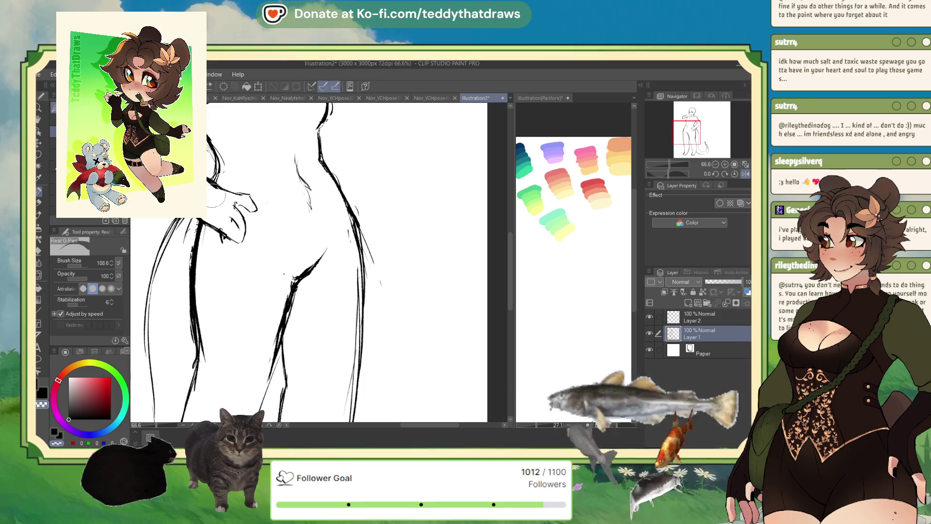
mouse_move(225, 228)
mouse_down()
mouse_move(241, 212)
mouse_move(226, 232)
mouse_move(218, 228)
mouse_move(248, 243)
mouse_up()
click(80, 390)
click(69, 419)
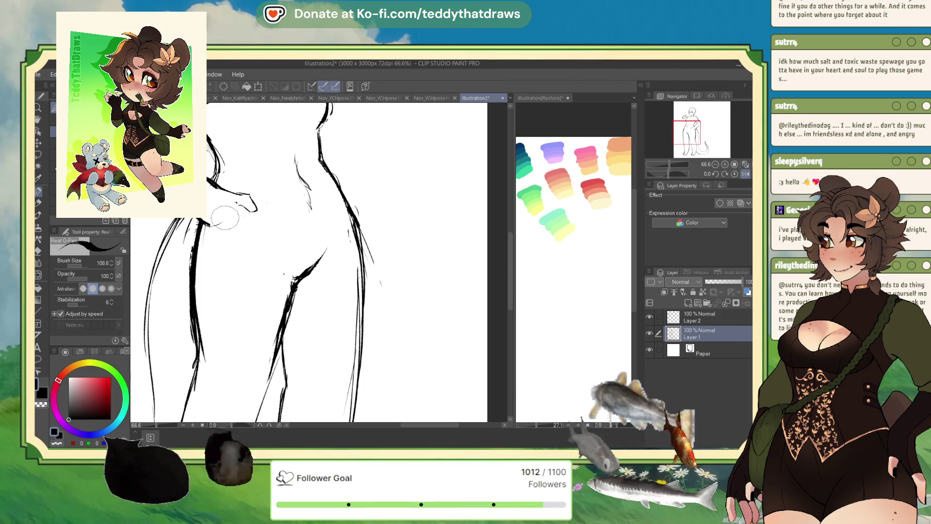
Redraw the hand on the hip on a mirrored view, then tilt, zoom and add a curve
click(734, 174)
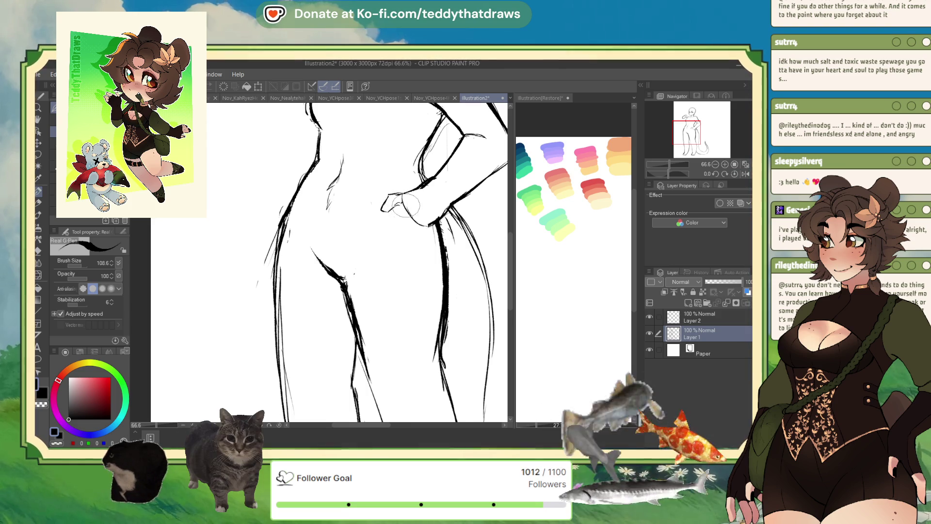
drag(381, 204, 405, 219)
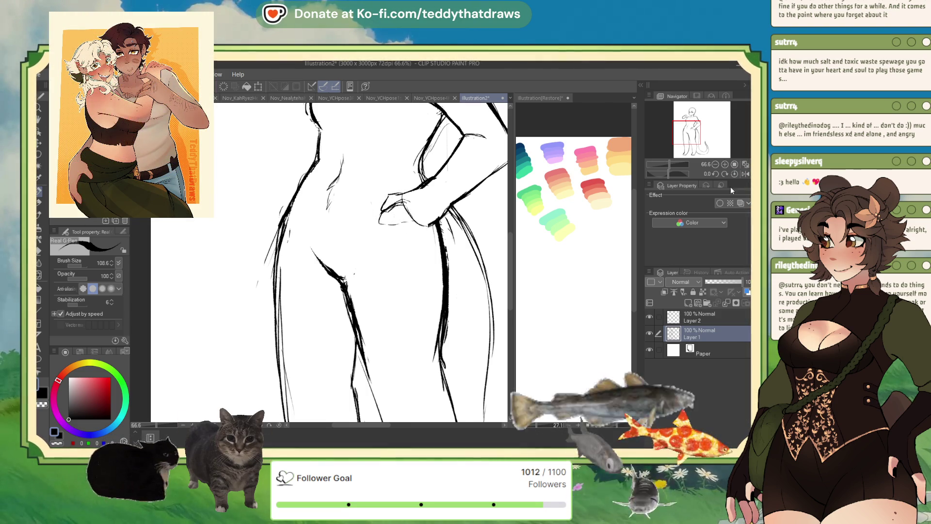
click(745, 173)
drag(668, 174, 649, 179)
drag(248, 366, 233, 396)
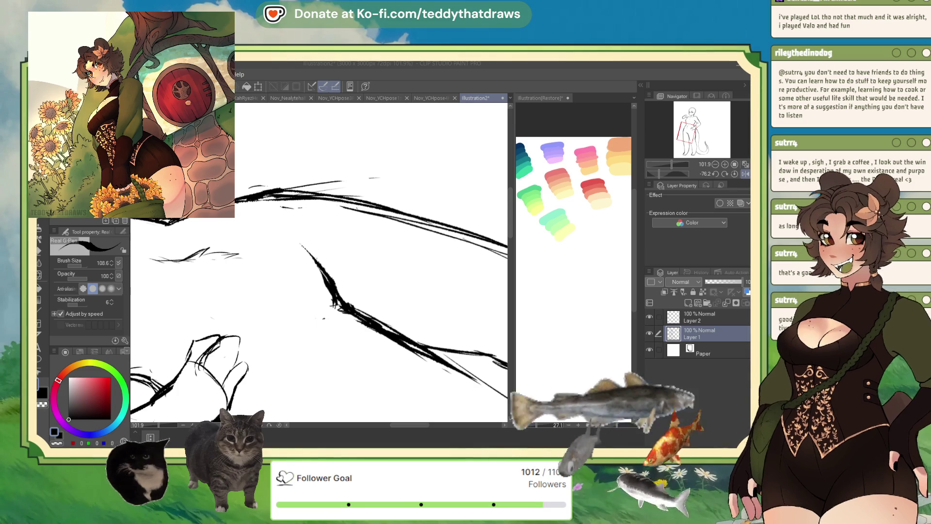
Bring the hip-resting hand into view and switch the pen to transparent-colour erasing
drag(291, 315, 349, 155)
drag(140, 242, 223, 323)
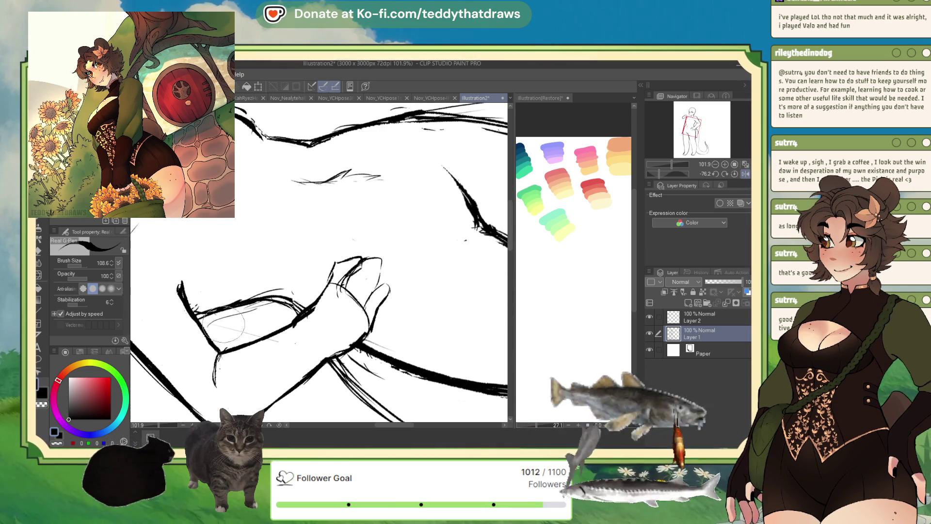
click(57, 443)
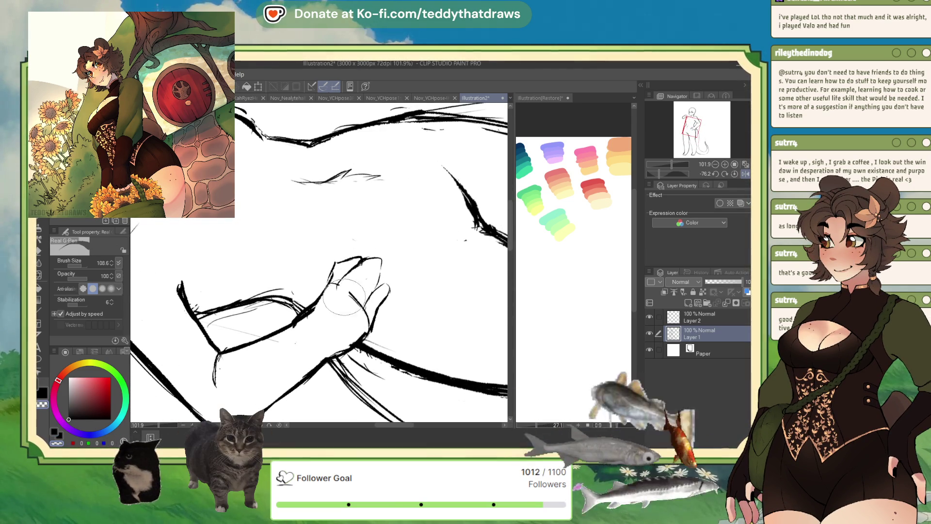
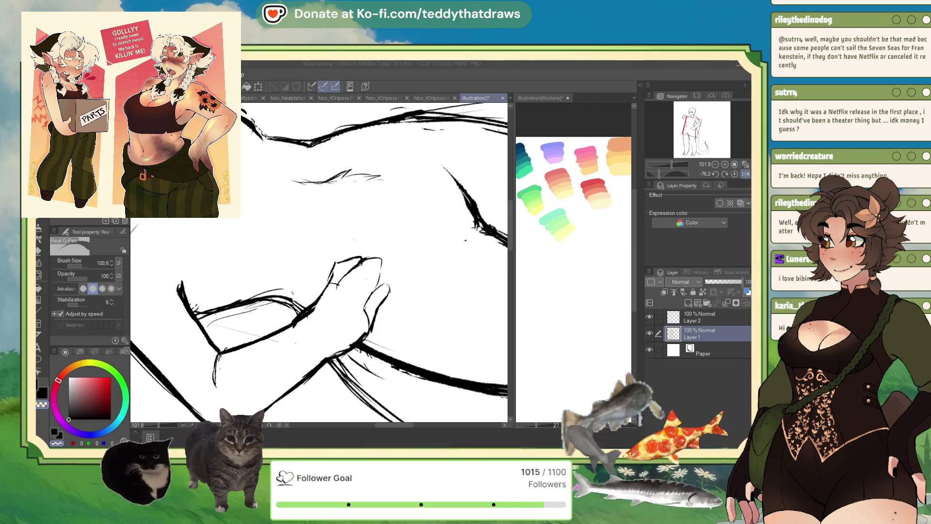
Extend the hand's finger outline downward with a new ink stroke, then reset the view rotation
drag(369, 291, 300, 278)
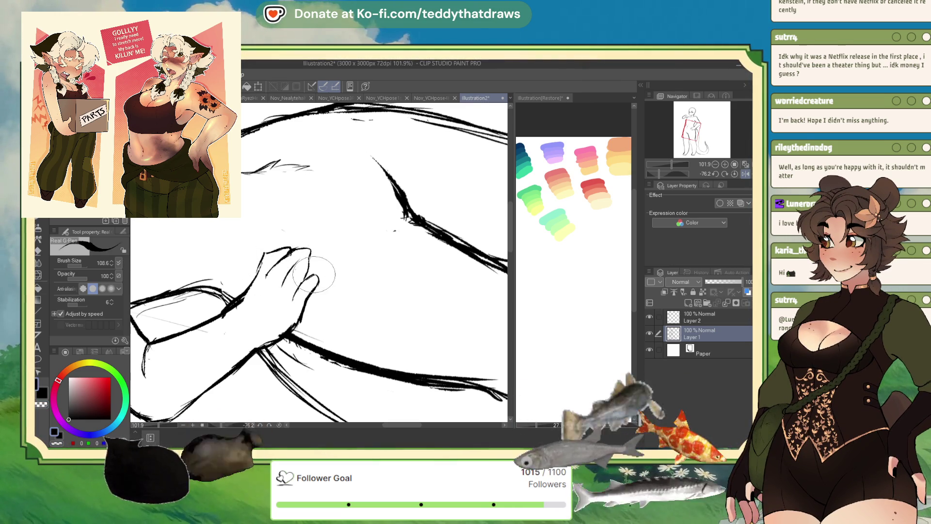
drag(317, 277, 299, 321)
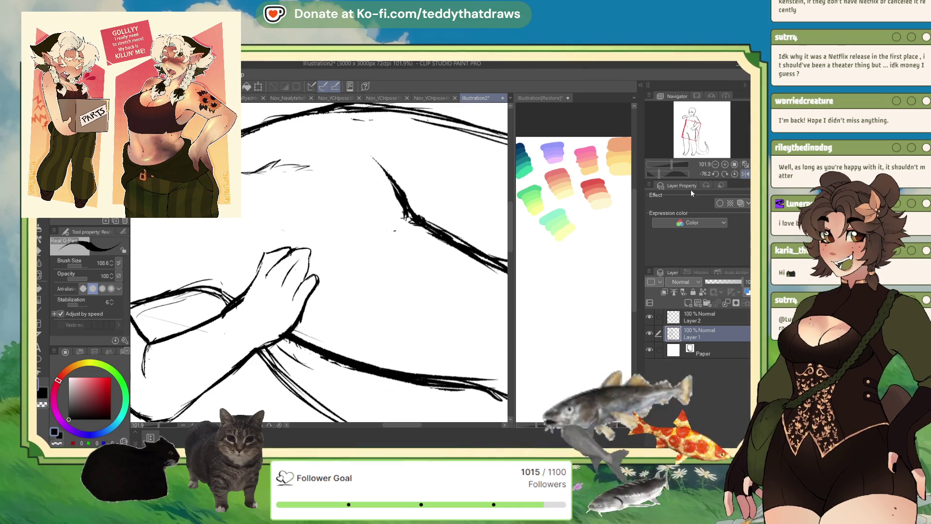
click(735, 174)
Lasso the hand on the hip, rotate it slightly with Scale/Rotate, confirm and deselect
scroll(276, 291, down, 4)
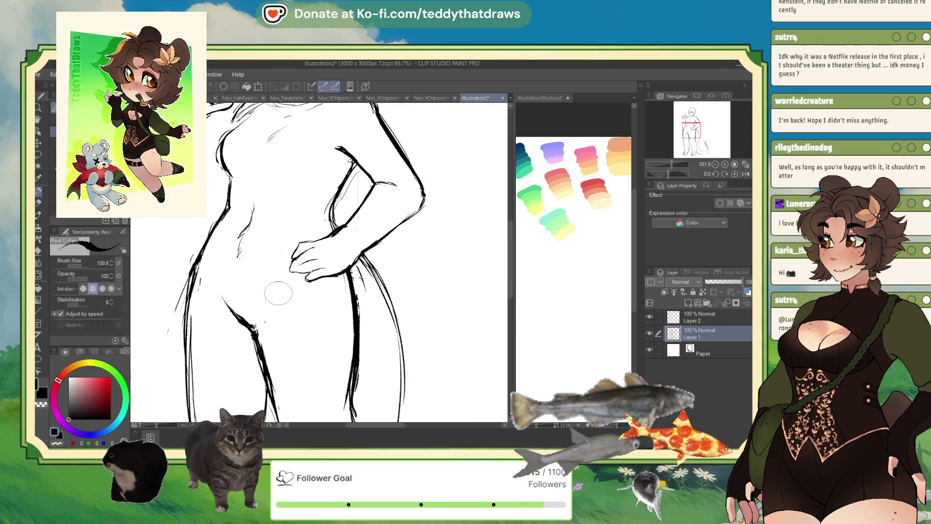
scroll(315, 195, up, 2)
scroll(328, 216, up, 3)
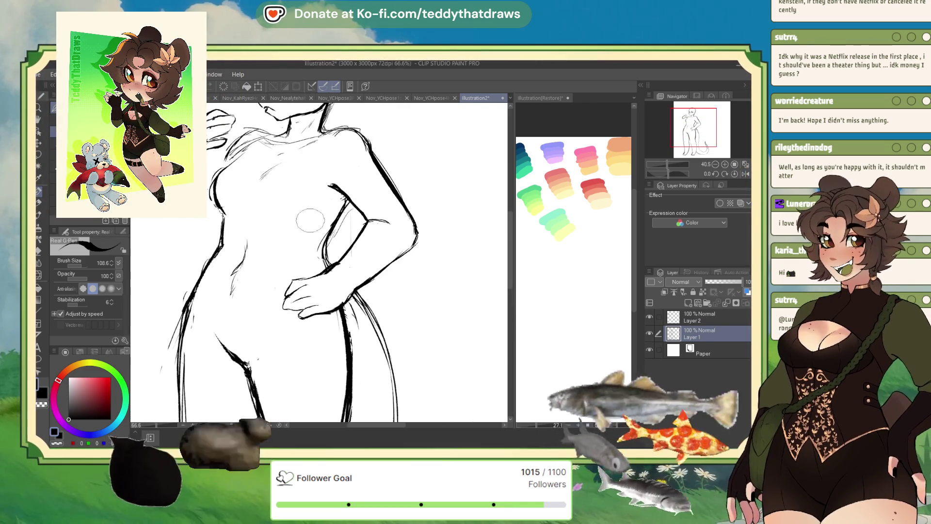
click(40, 151)
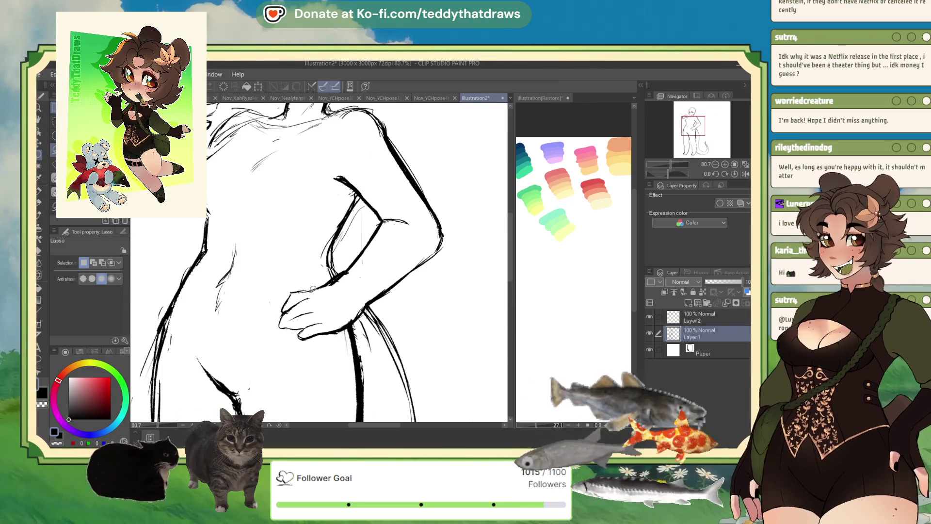
drag(286, 274, 283, 276)
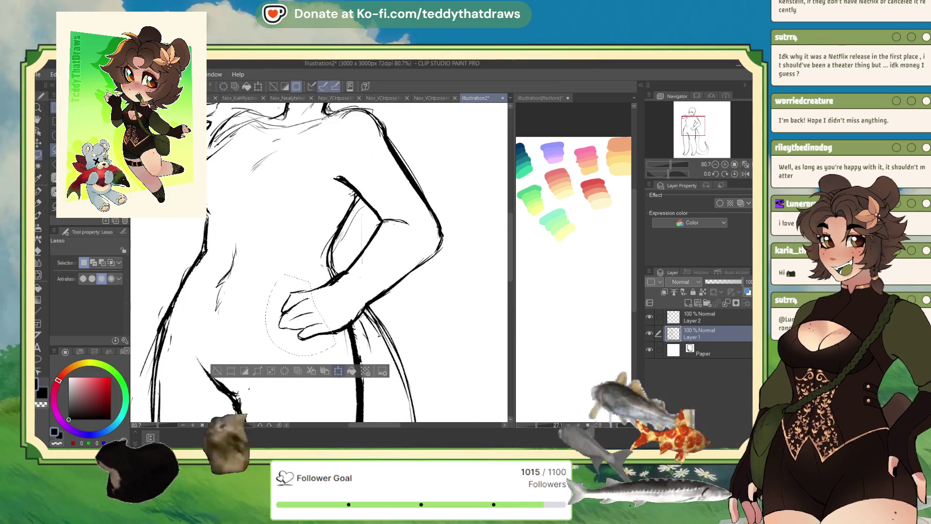
click(338, 371)
drag(325, 367, 345, 353)
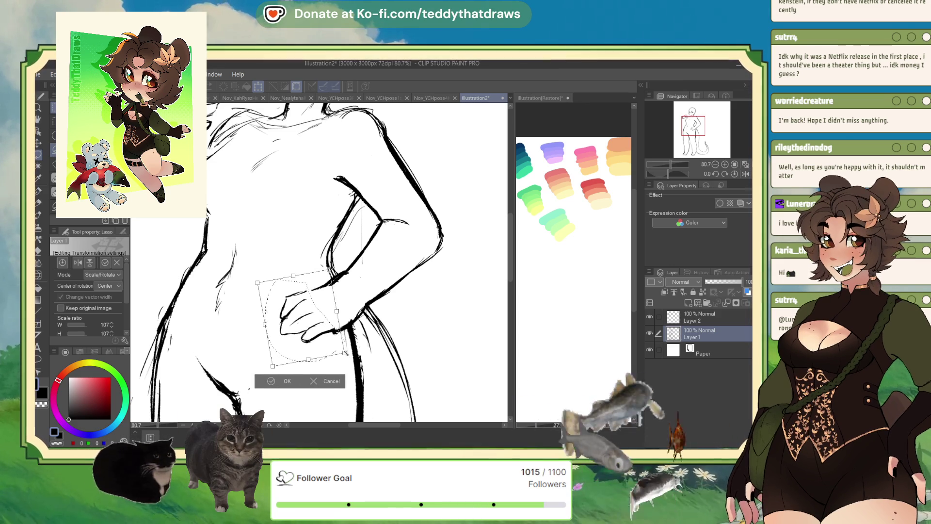
key(Return)
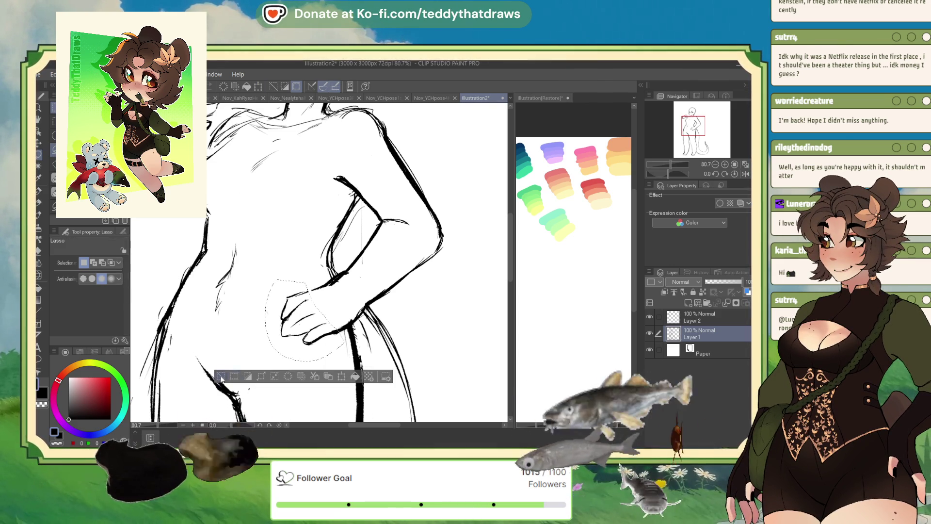
key(ctrl+d)
key(p)
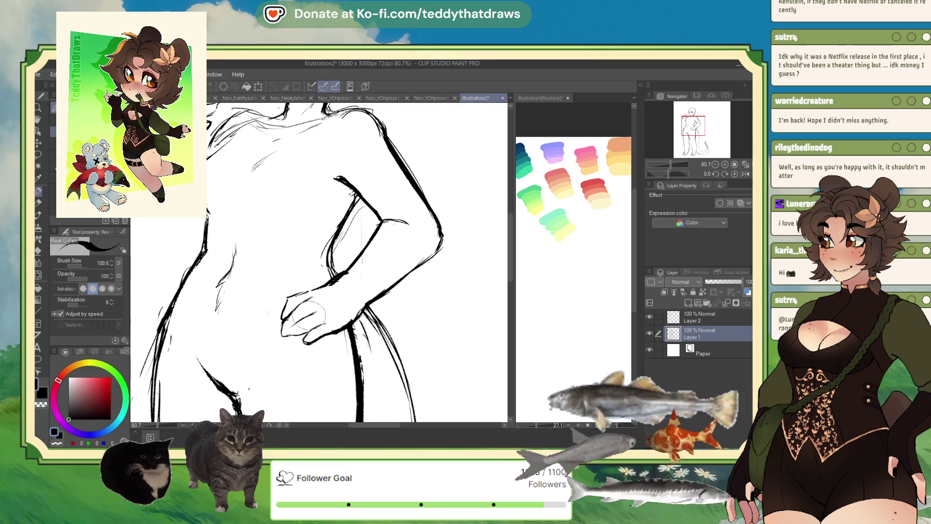
Flip the canvas view horizontally from the Navigator palette
click(735, 173)
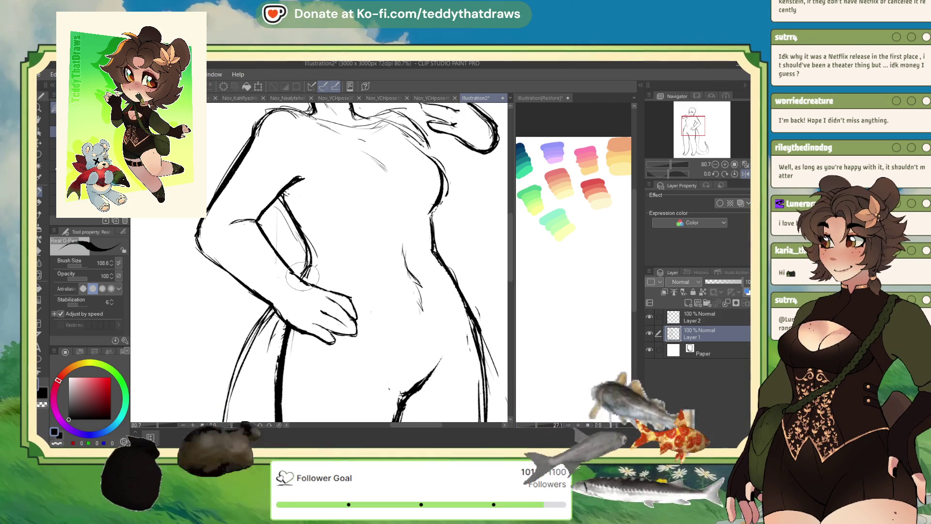
Undo the hand strokes on the hip and draw a short line where the arm meets the hip
scroll(301, 276, down, 3)
scroll(310, 272, up, 3)
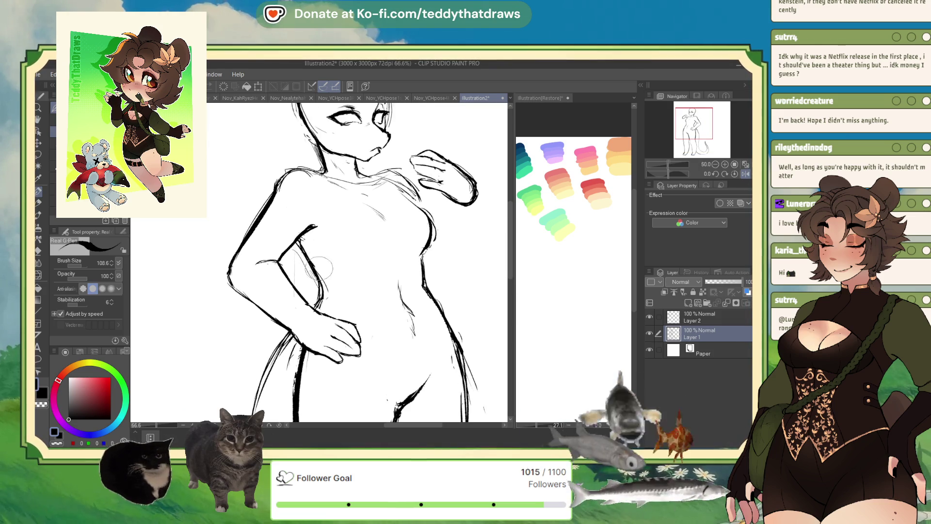
scroll(317, 267, down, 3)
scroll(344, 253, up, 2)
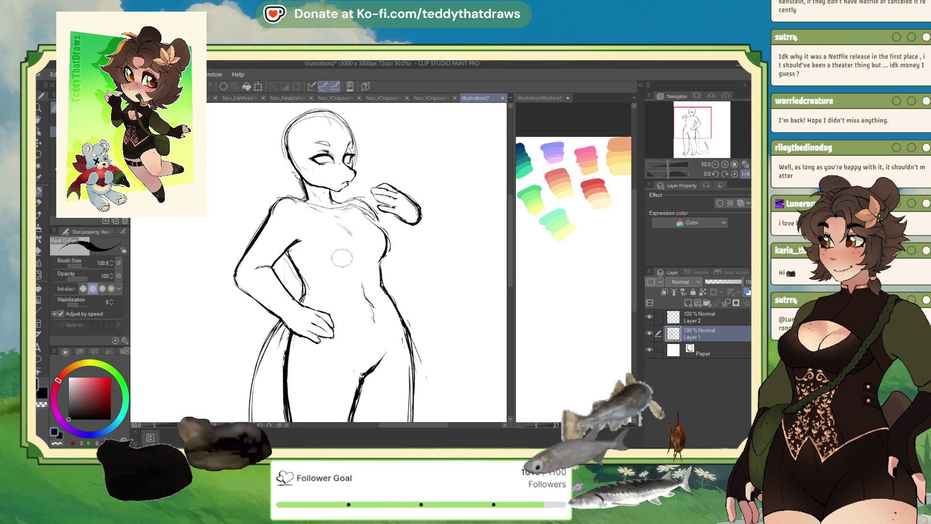
scroll(371, 253, up, 1)
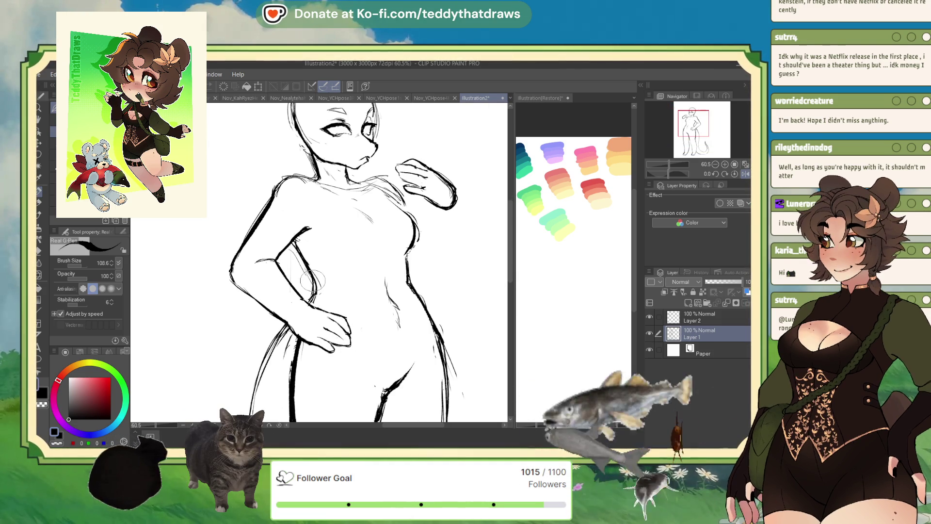
key(ctrl+z)
key(ctrl+z)
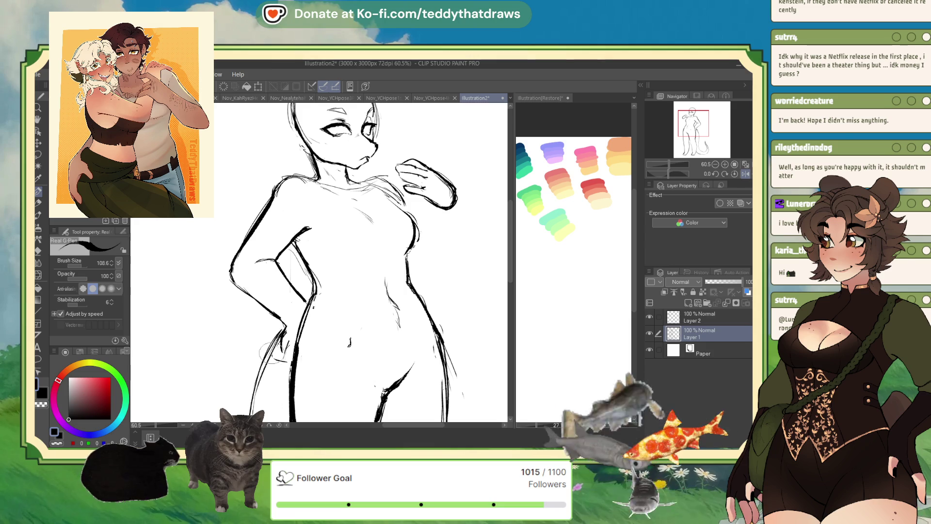
mouse_move(278, 358)
mouse_down()
mouse_move(275, 329)
mouse_move(280, 358)
mouse_up()
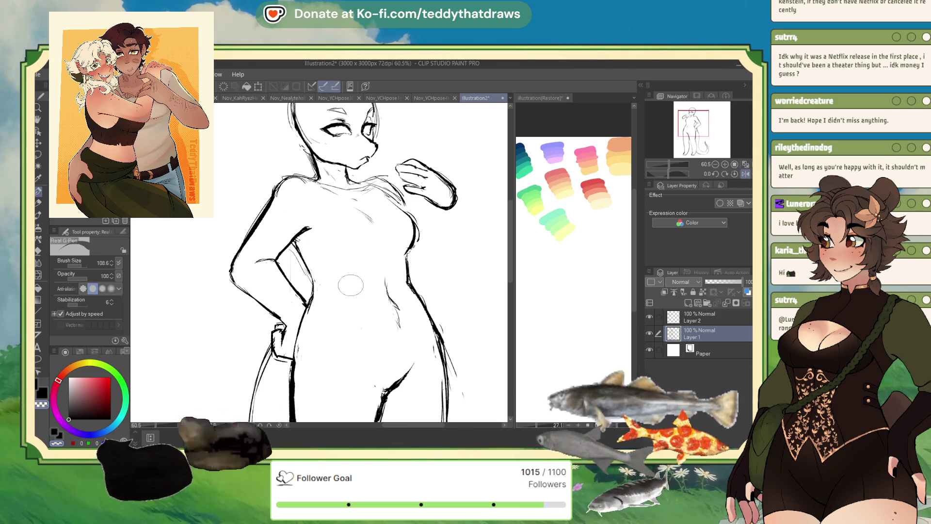
key(ctrl+minus)
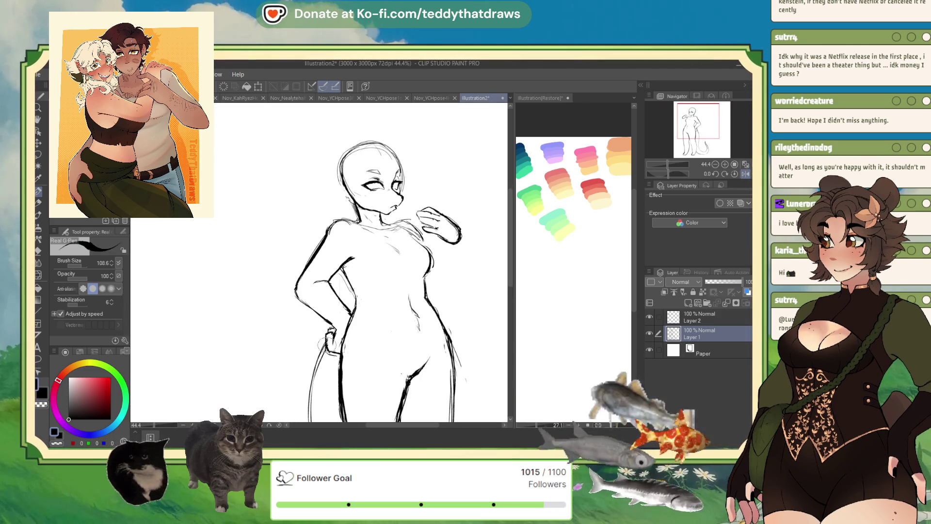
Push the face's eye lines into a new shape with the Liquify tool
key(ctrl+plus)
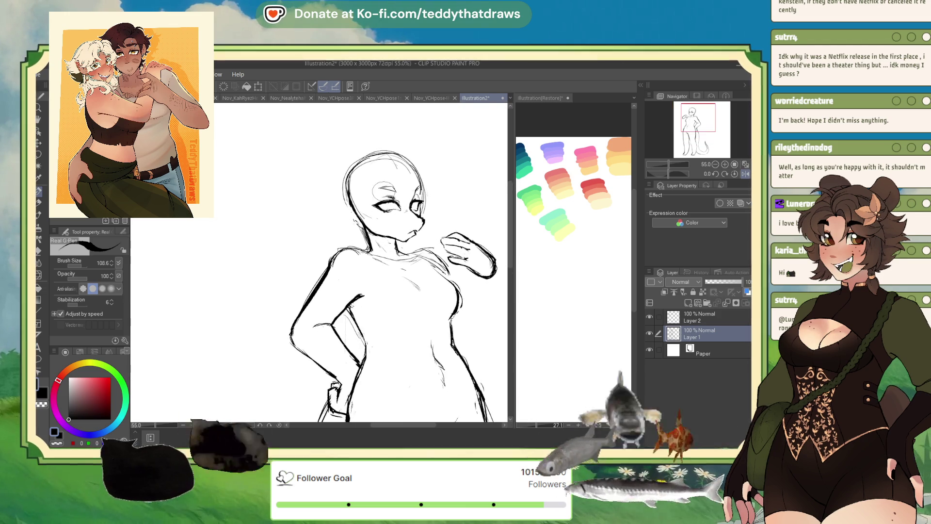
scroll(391, 195, up, 4)
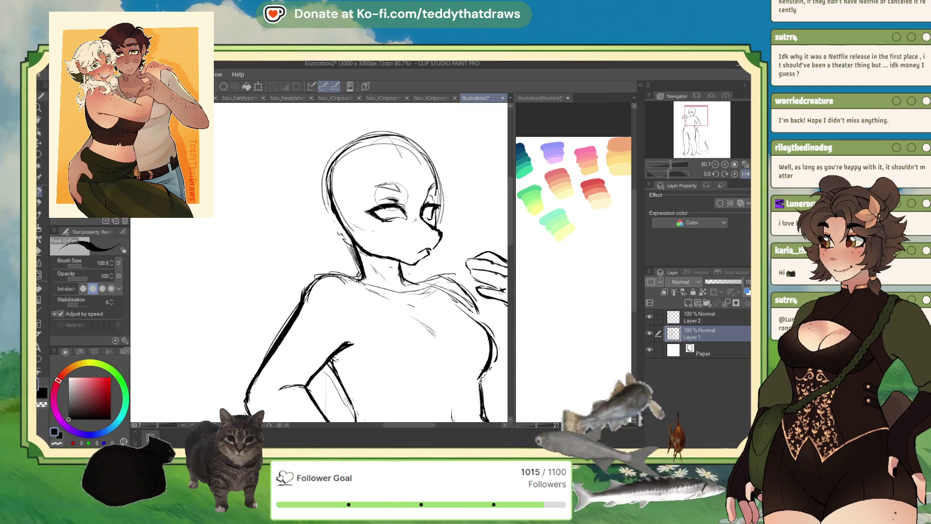
click(38, 274)
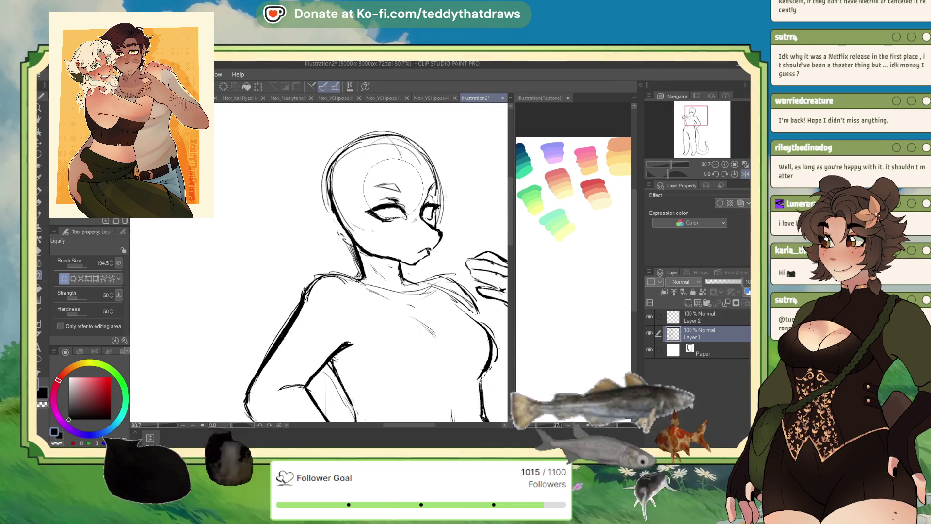
drag(431, 190, 432, 189)
key(p)
scroll(353, 295, down, 2)
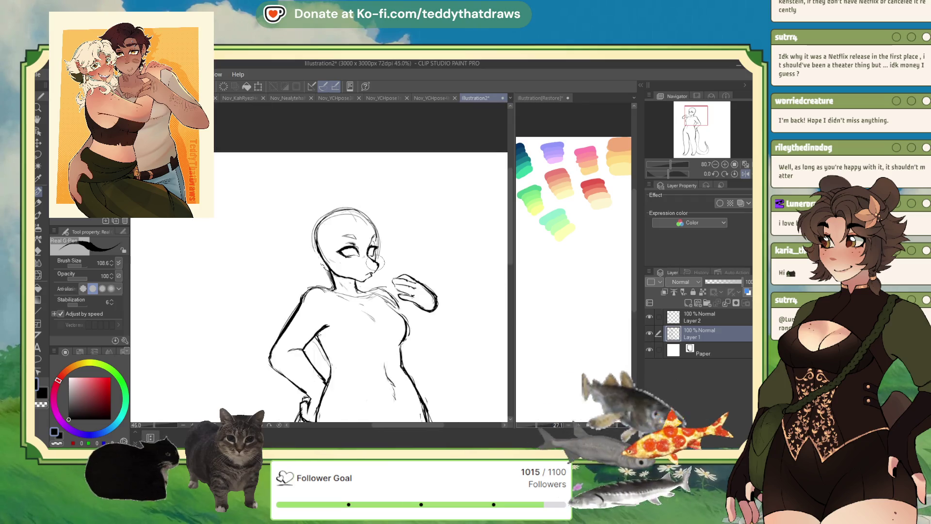
scroll(353, 295, up, 4)
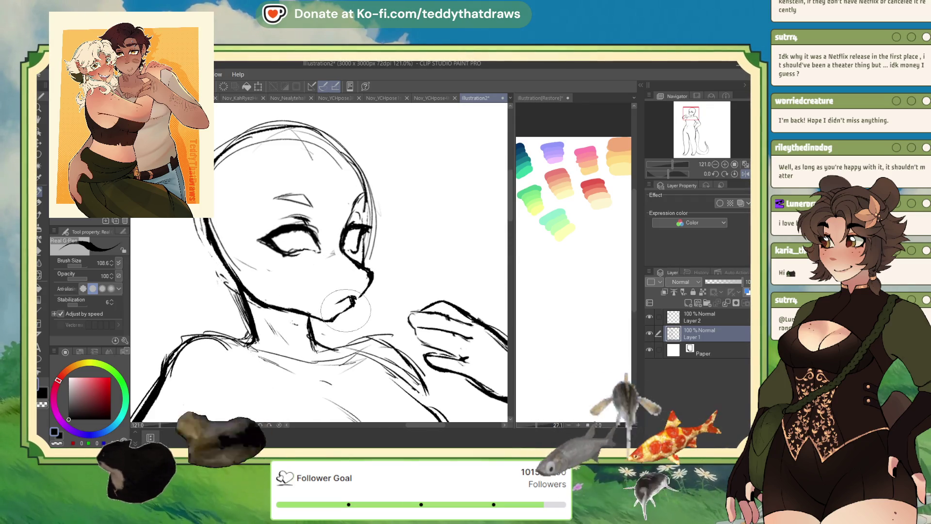
scroll(364, 261, down, 4)
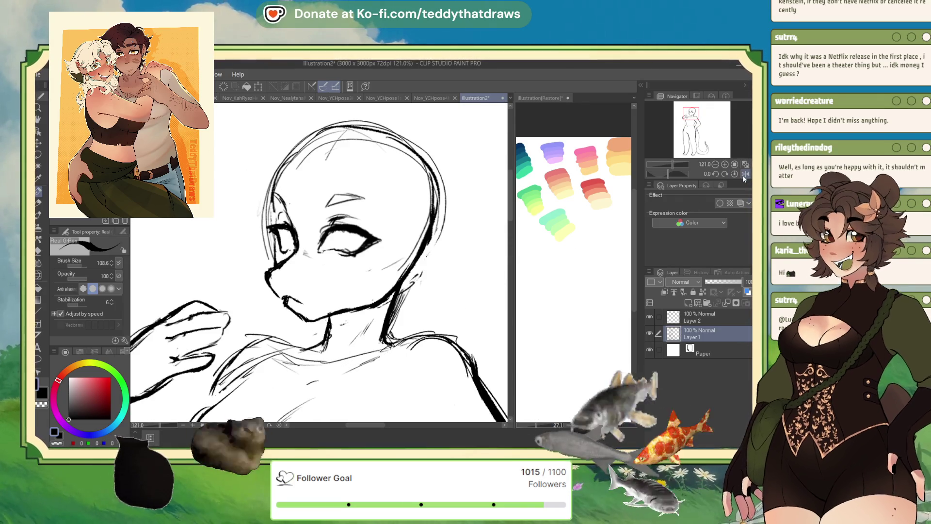
scroll(300, 203, up, 2)
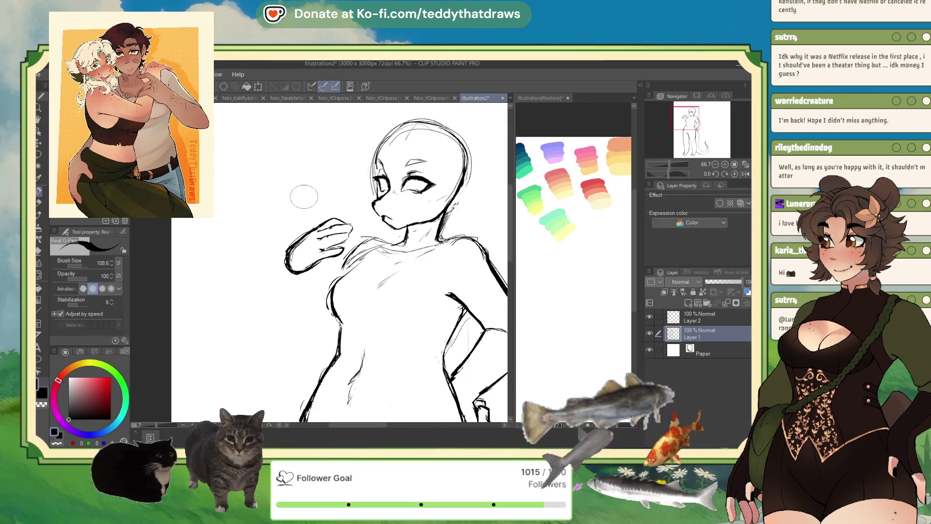
Make Layer 2 the active layer using Alt+]
key(alt+bracketright)
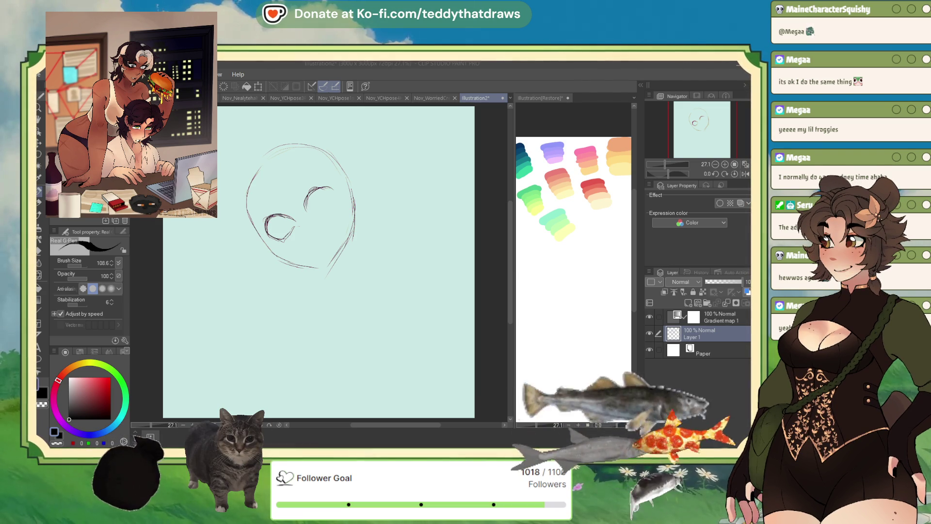
Add curved strokes around the left eye and redraw the small eye circle slightly lower
drag(332, 195, 324, 184)
key(ctrl+z)
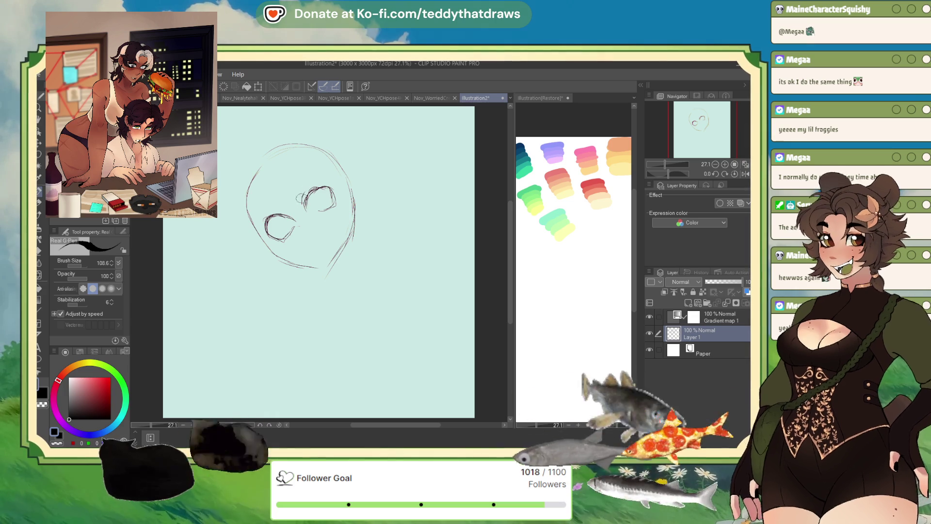
mouse_move(271, 216)
mouse_down()
mouse_move(293, 221)
mouse_move(310, 241)
mouse_up()
key(ctrl+z)
drag(318, 251, 320, 246)
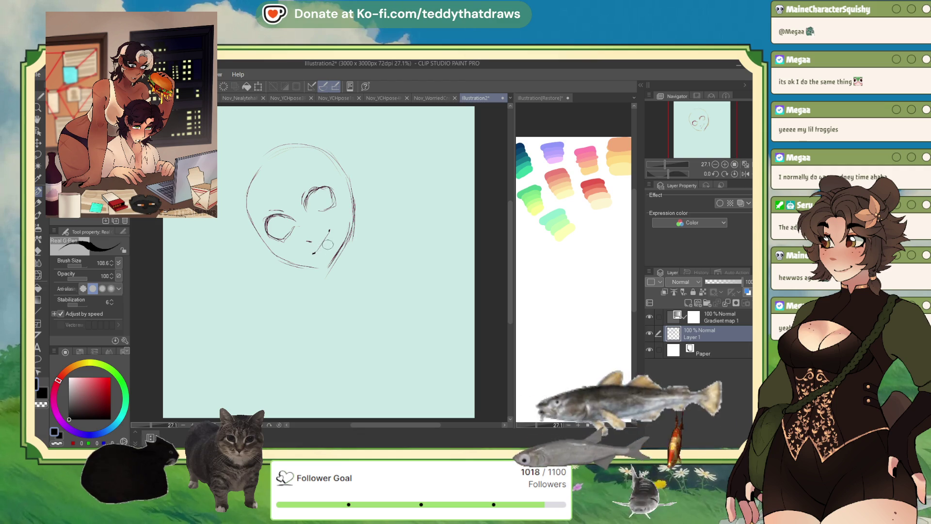
drag(293, 183, 314, 164)
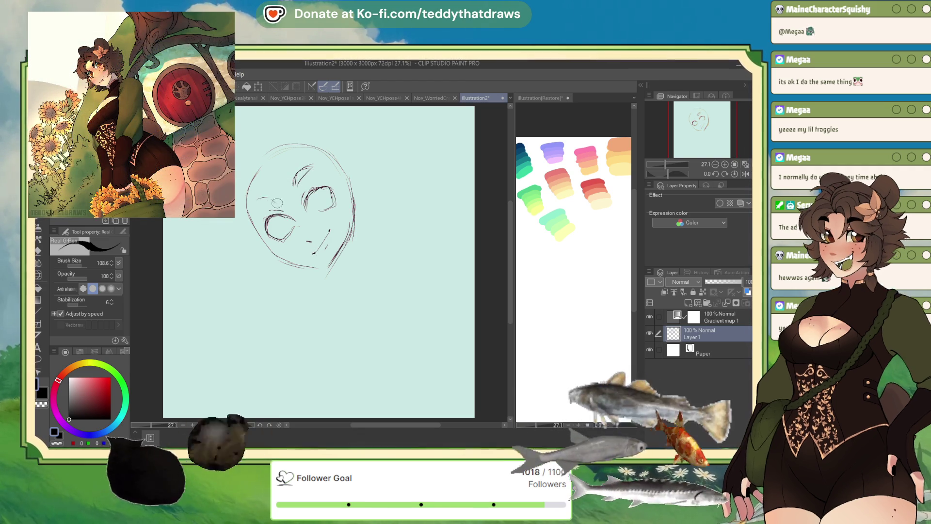
mouse_move(262, 202)
mouse_down()
mouse_move(272, 195)
mouse_move(283, 203)
mouse_up()
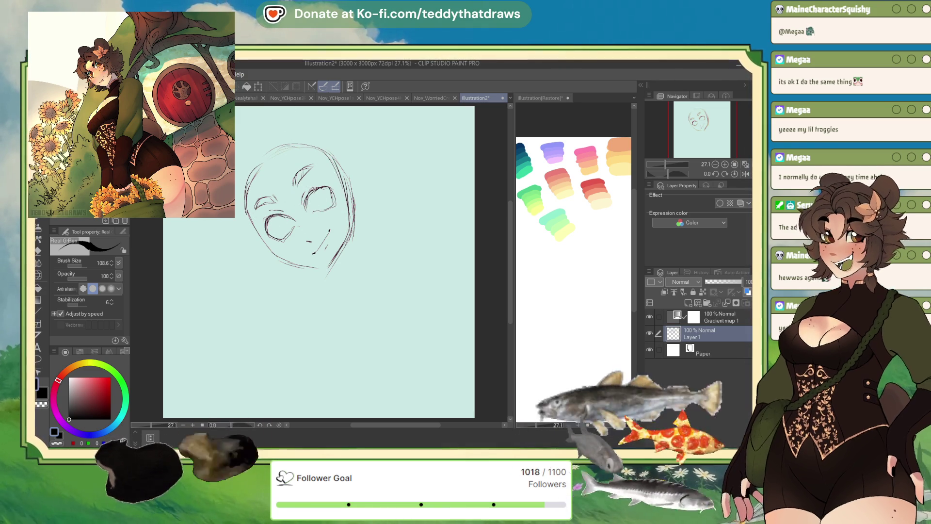
Erase part of the right head contour with the transparent colour, then return to black
click(60, 444)
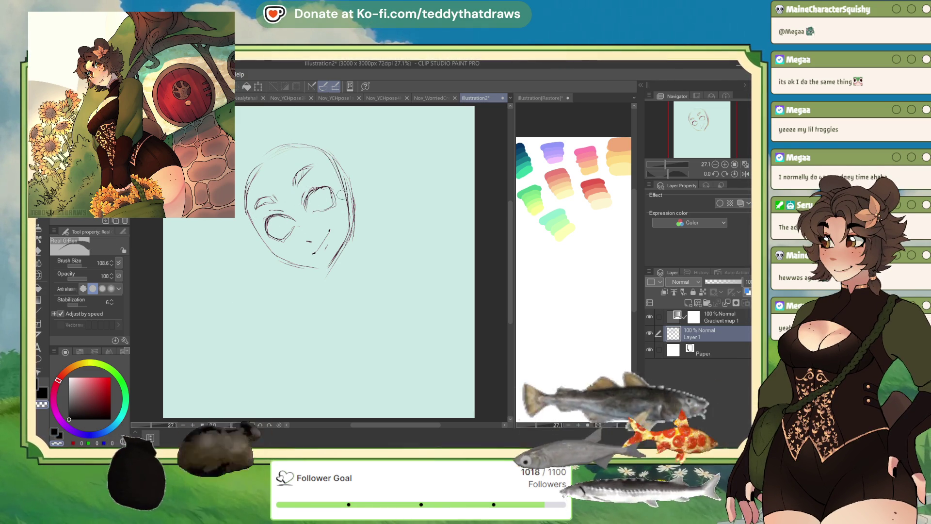
drag(337, 154, 350, 228)
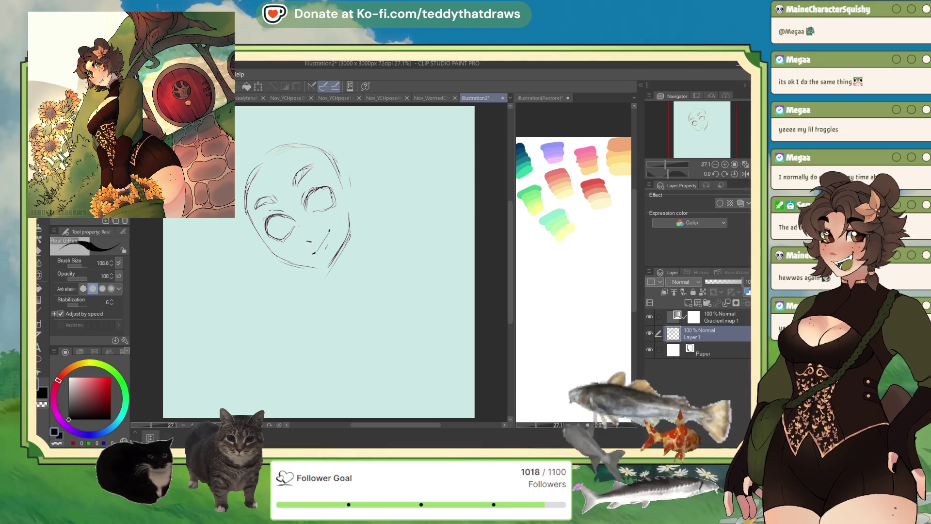
click(54, 431)
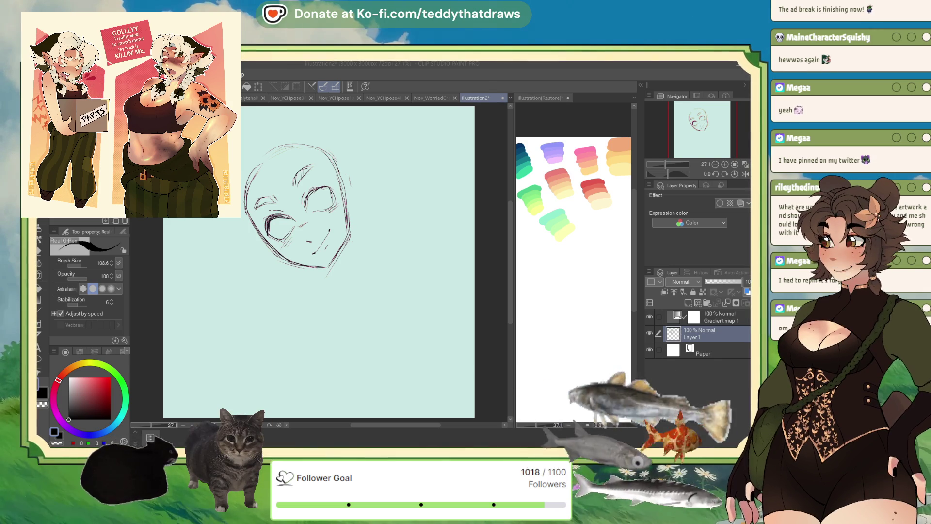
Switch to the Illustration(Restore) document tab
click(539, 98)
Paste the purple reference image, then on Illustration2 undo the mouth strokes and pick black
key(ctrl+v)
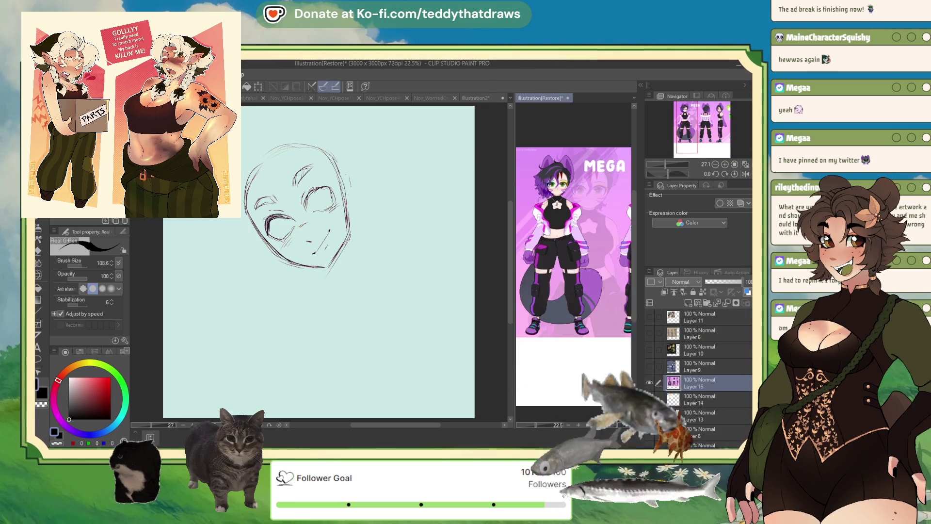
click(475, 98)
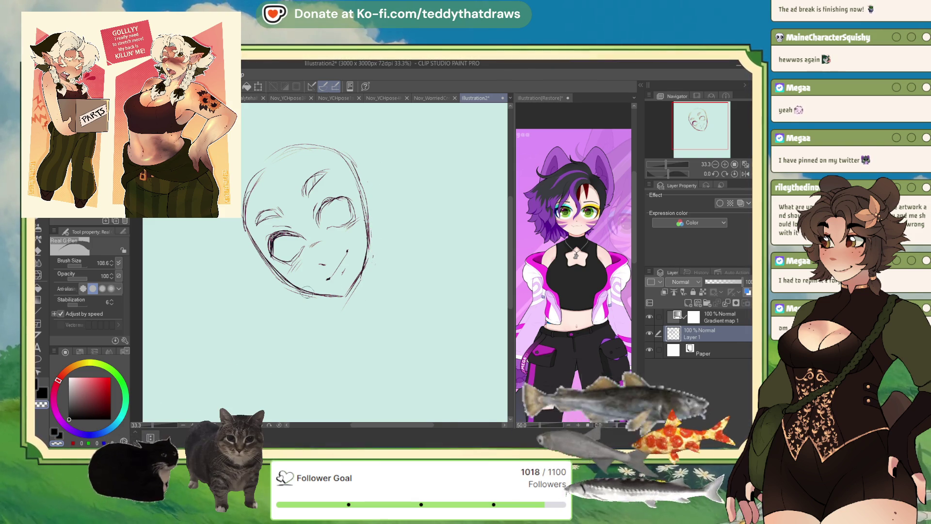
key(ctrl+z)
key(ctrl+z)
key(ctrl+z)
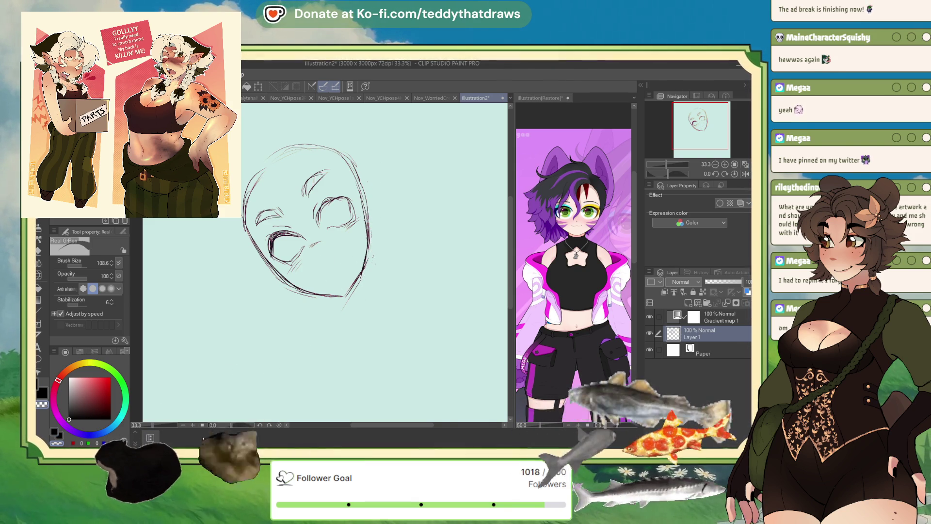
click(68, 418)
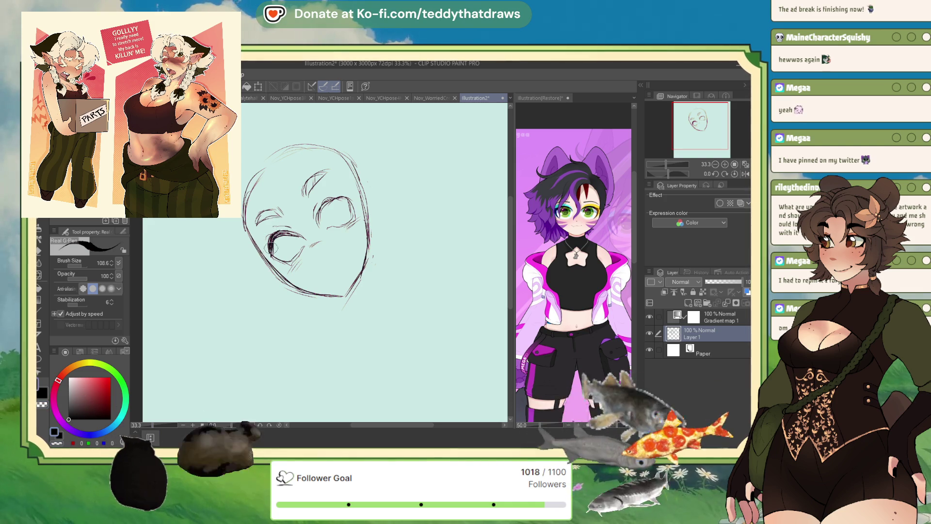
Darken both eyes' outlines and draw the nose and small mouth lines
mouse_move(268, 238)
mouse_down()
mouse_move(349, 200)
mouse_move(333, 204)
mouse_up()
mouse_move(310, 245)
mouse_down()
mouse_move(320, 242)
mouse_move(324, 262)
mouse_up()
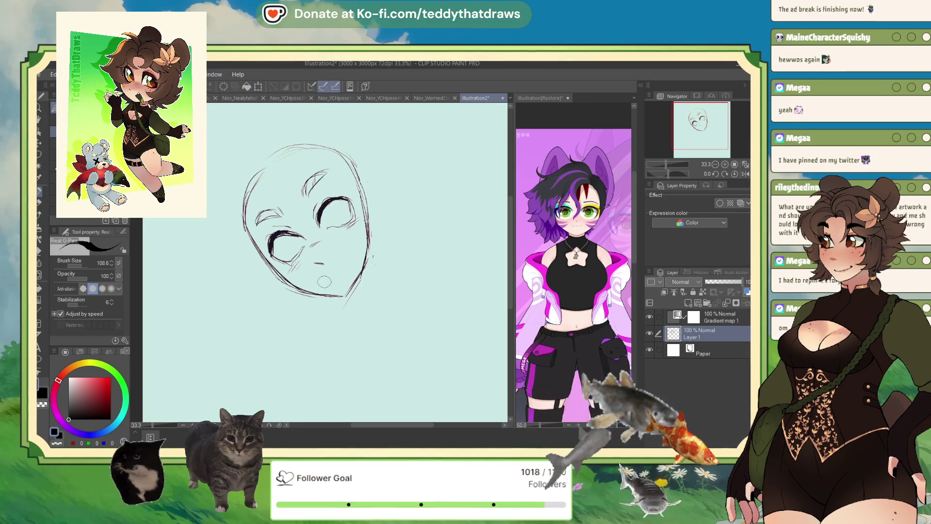
drag(320, 280, 337, 276)
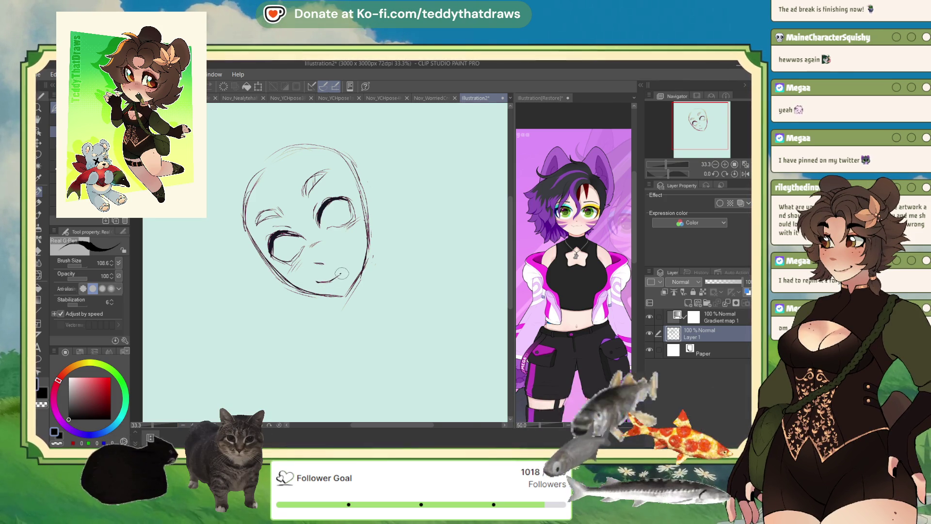
drag(325, 202, 352, 200)
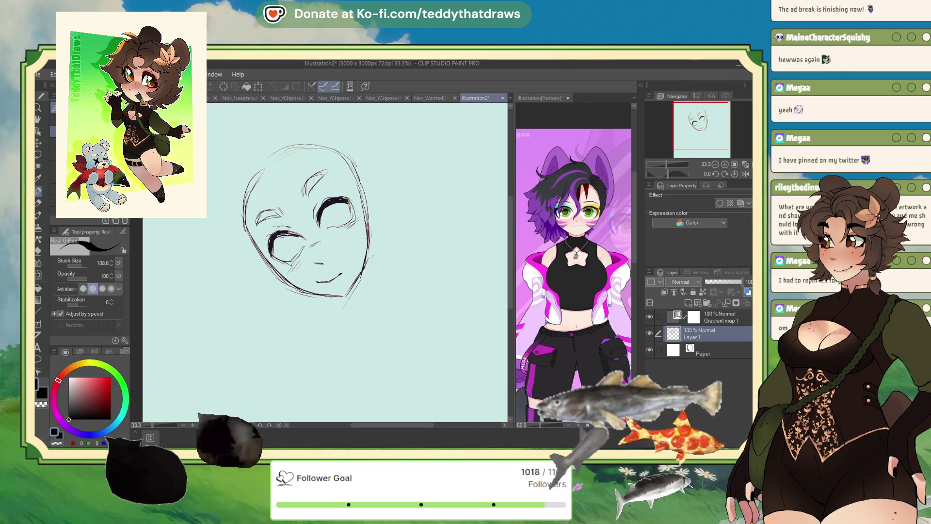
drag(270, 242, 273, 256)
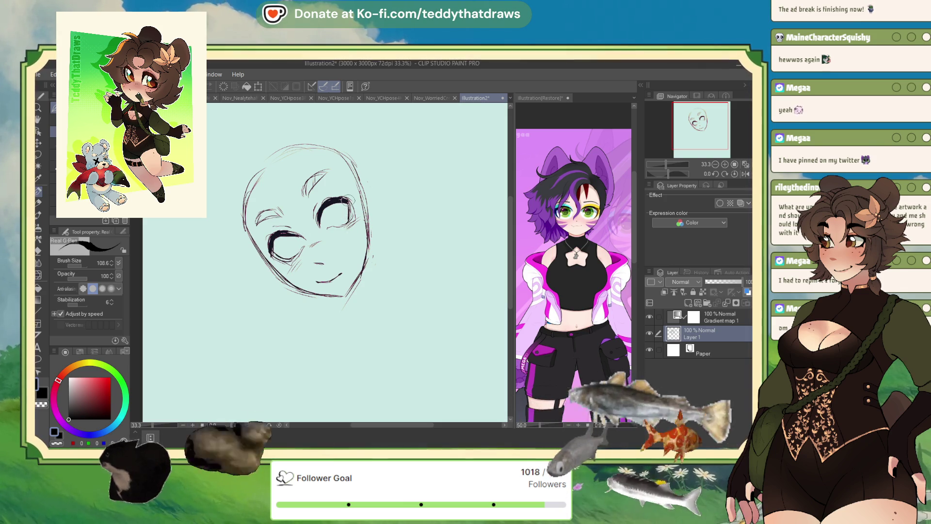
drag(337, 198, 319, 220)
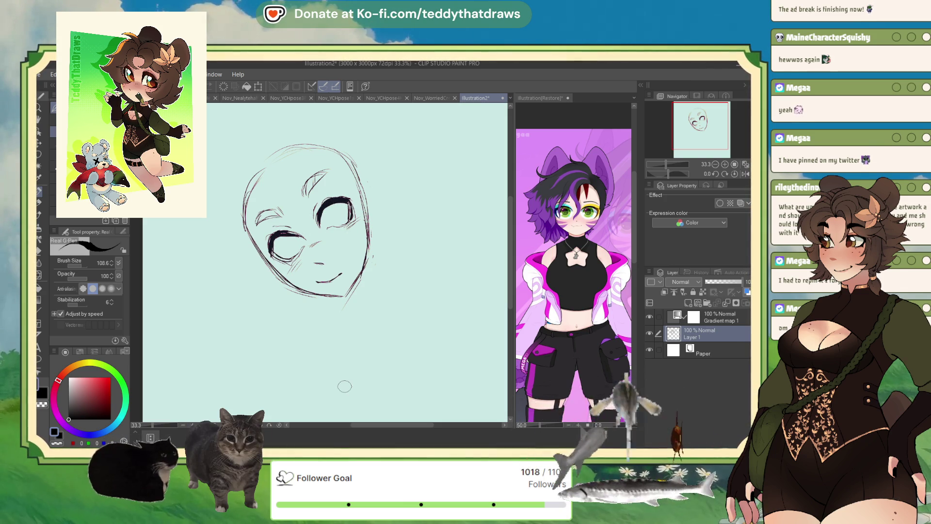
Draw the right face edge, neck and shoulder lines, and an arc over the head
mouse_move(367, 238)
mouse_down()
mouse_move(372, 284)
mouse_move(306, 339)
mouse_up()
drag(374, 285, 392, 304)
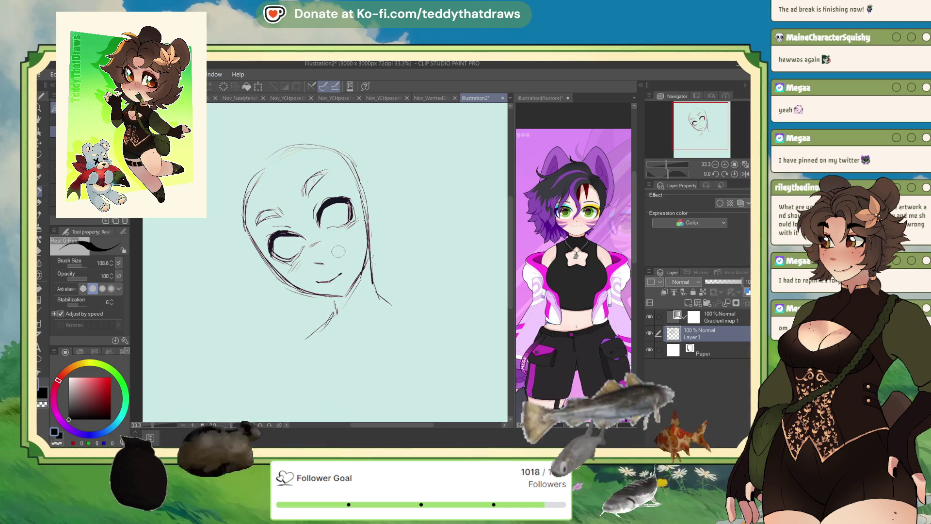
drag(262, 169, 205, 156)
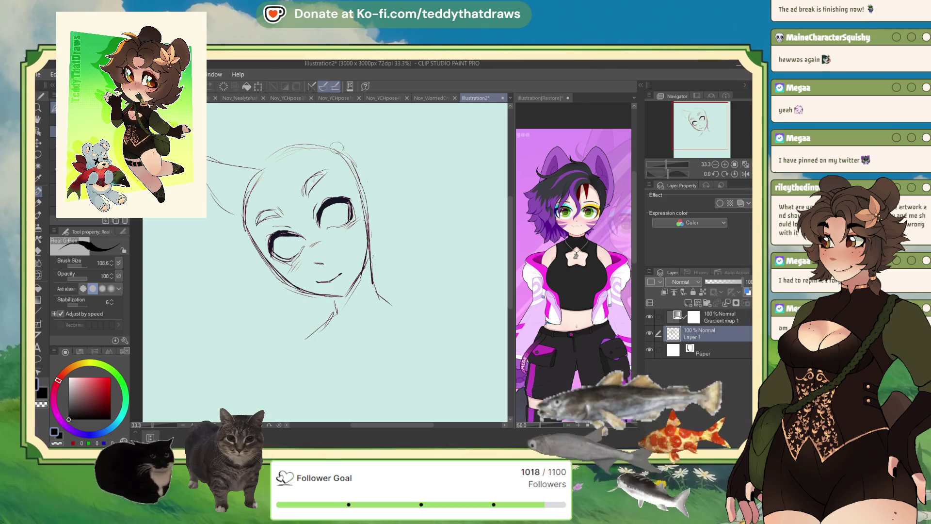
drag(337, 146, 228, 127)
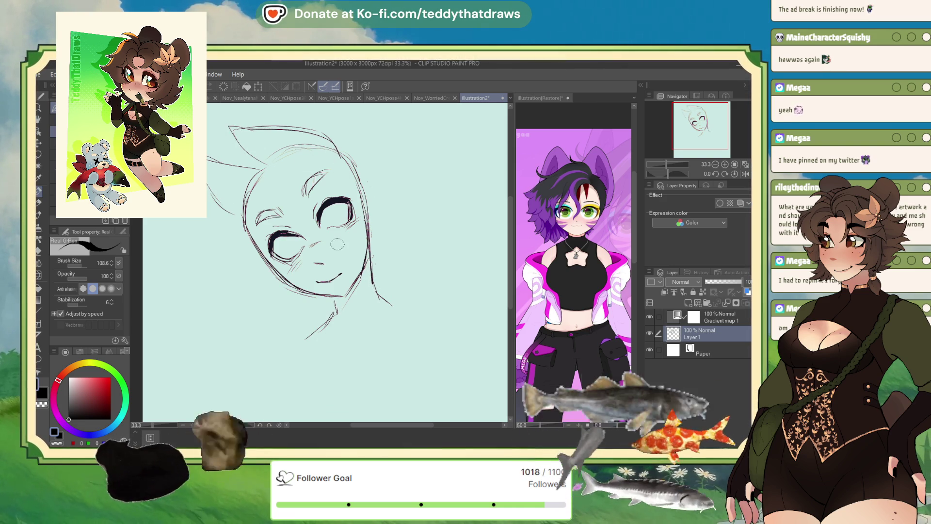
drag(229, 312, 239, 311)
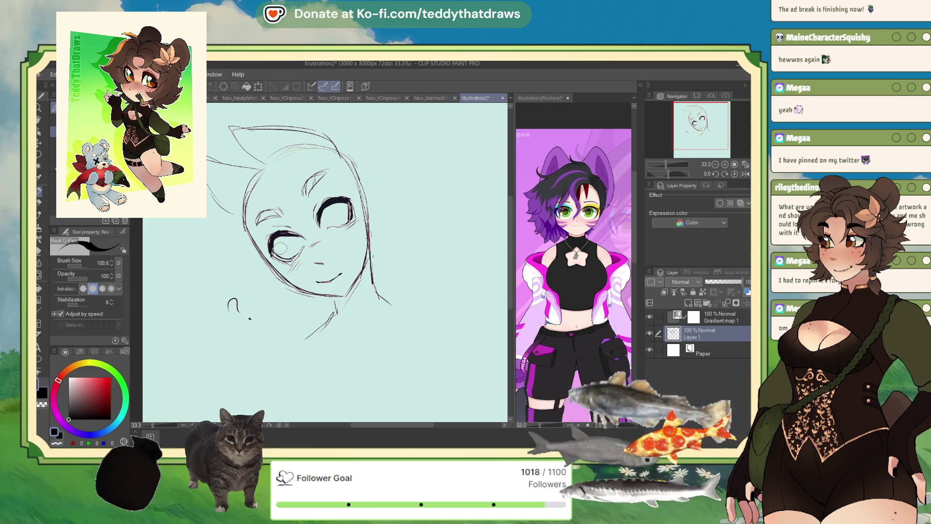
drag(283, 241, 293, 250)
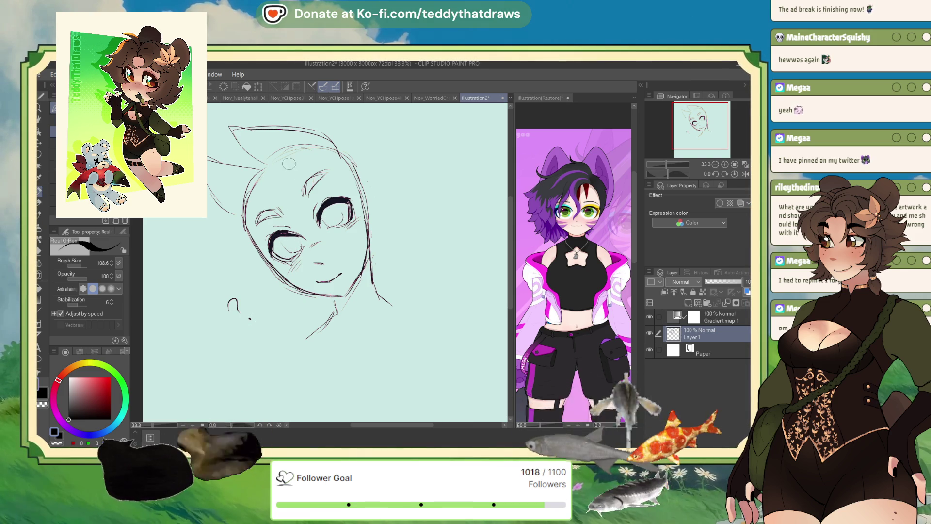
Fade the sketch layer to 23%, add a new layer, and ink the forehead hair curl
click(713, 284)
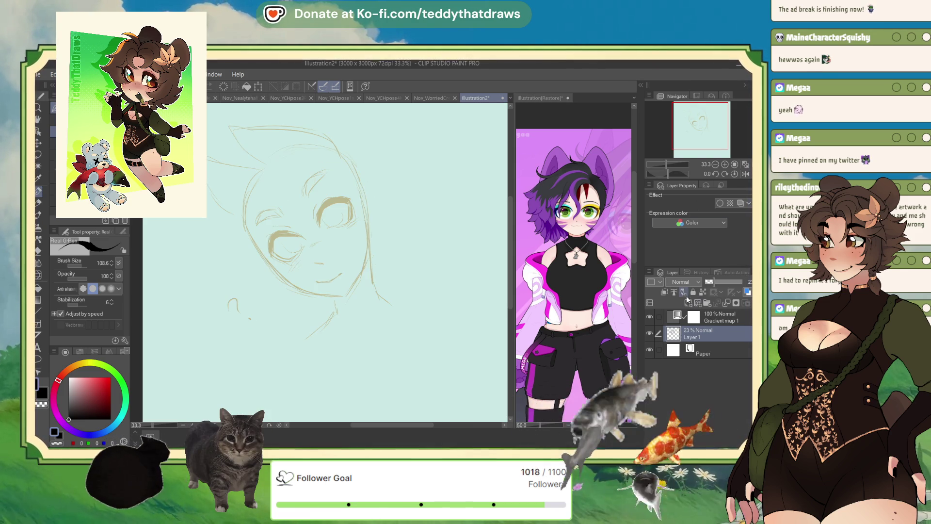
click(688, 303)
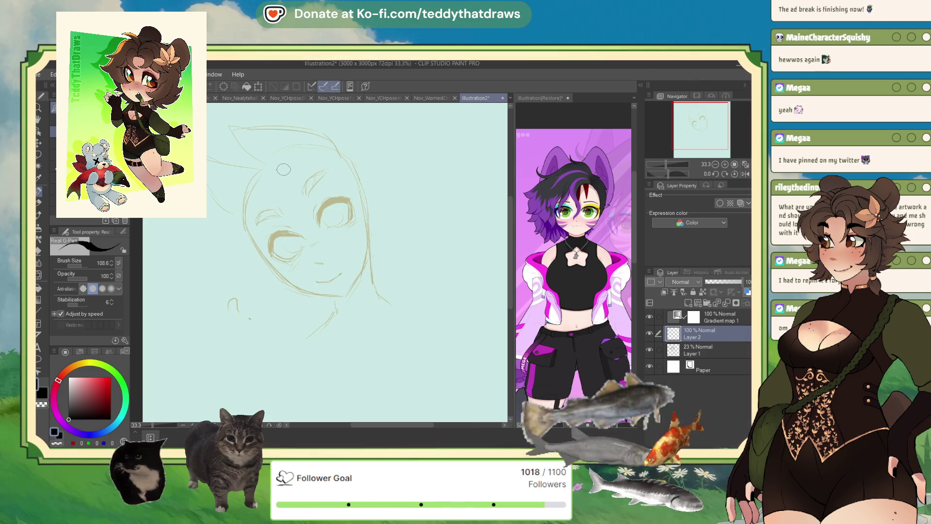
mouse_move(295, 178)
mouse_down()
mouse_move(290, 202)
mouse_move(310, 213)
mouse_move(294, 223)
mouse_move(305, 221)
mouse_move(286, 246)
mouse_move(294, 245)
mouse_up()
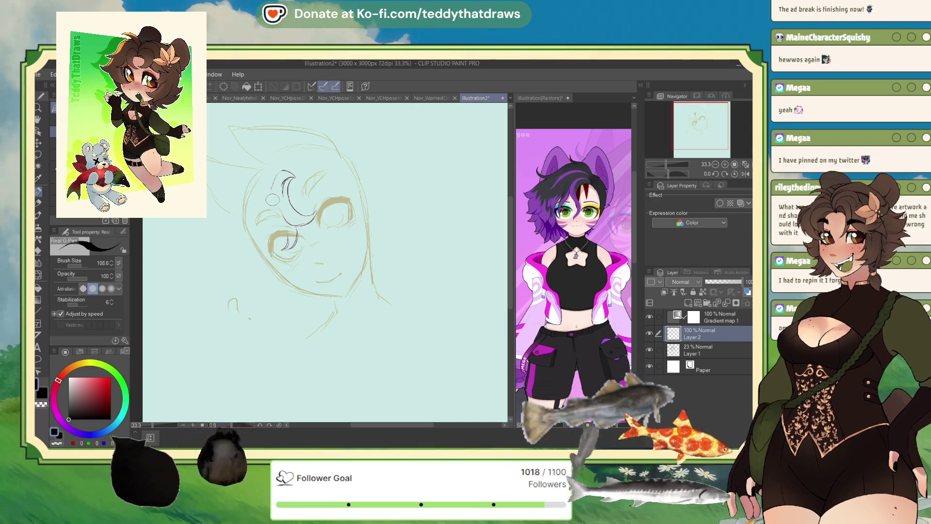
mouse_move(274, 189)
mouse_down()
mouse_move(285, 170)
mouse_move(299, 180)
mouse_up()
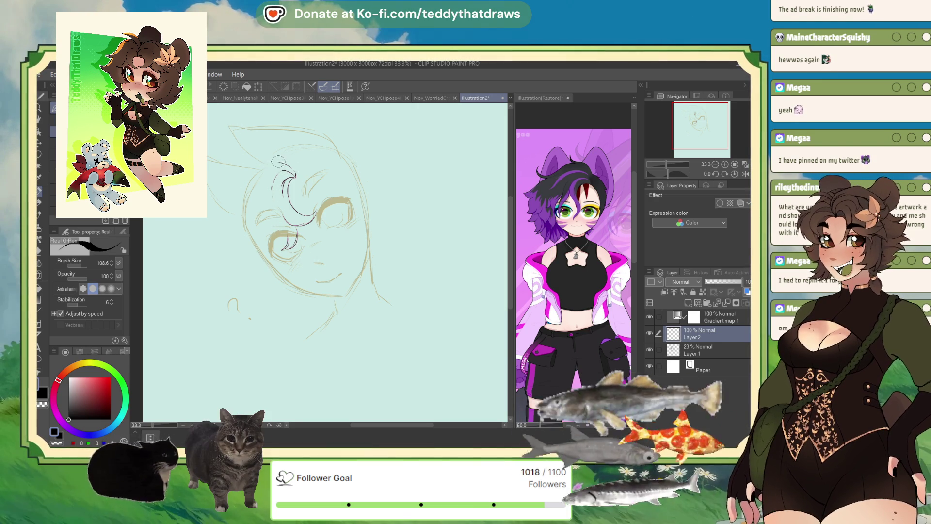
drag(245, 188, 275, 162)
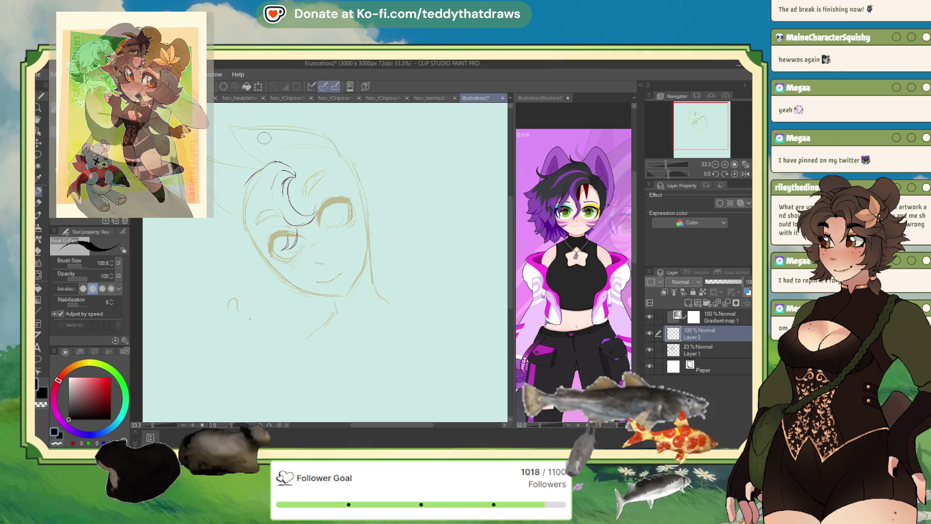
drag(307, 168, 326, 166)
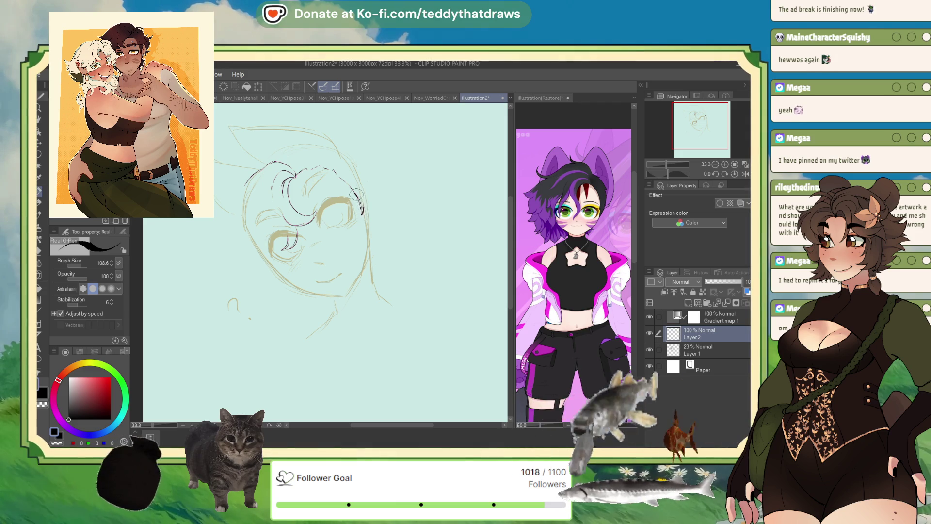
Refine the head's right edge, ink the lower jaw line, and add strokes near the left eye
drag(365, 204, 362, 214)
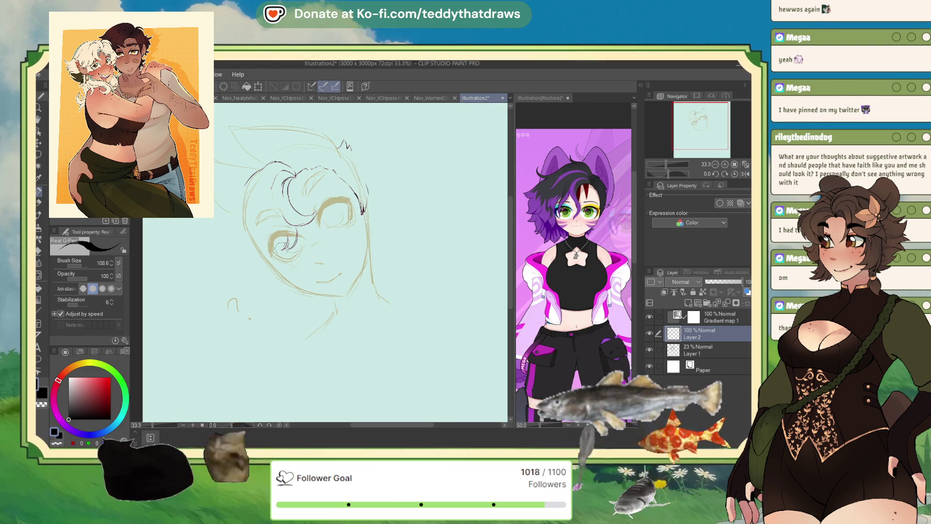
mouse_move(276, 269)
mouse_down()
mouse_move(325, 294)
mouse_move(345, 293)
mouse_up()
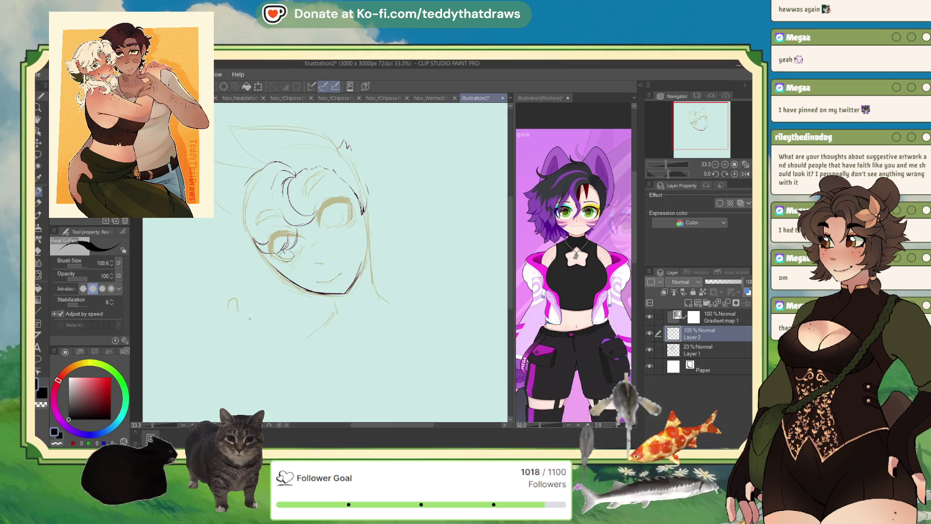
drag(282, 251, 300, 261)
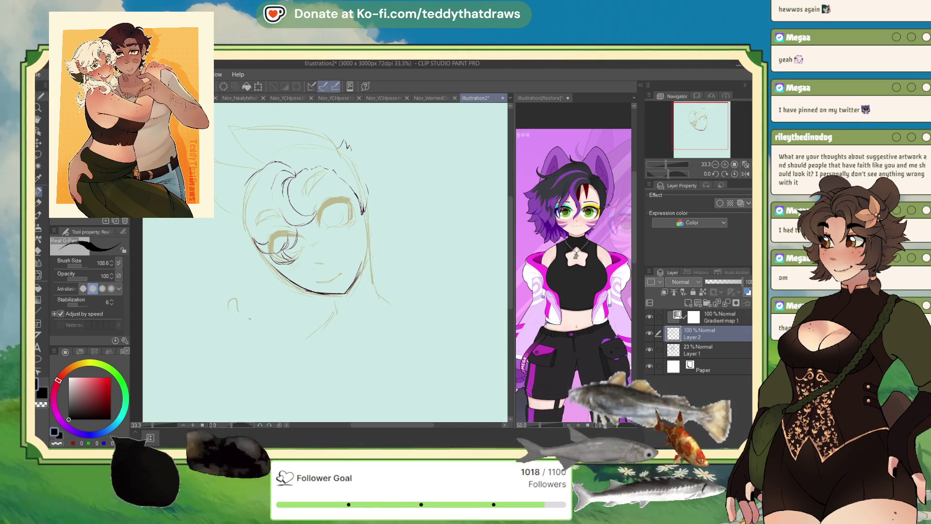
Mirror the view to check the drawing, restore it, and select the Gradient map 1 layer
click(745, 173)
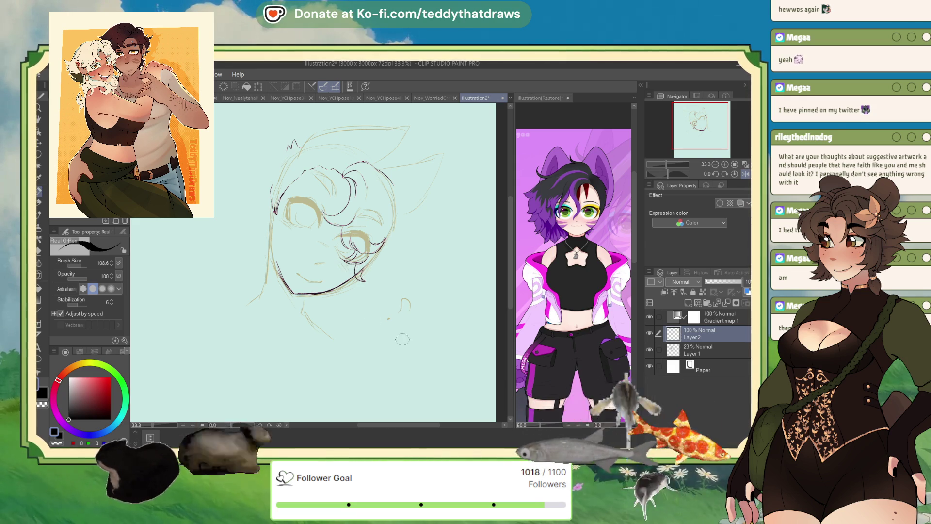
click(745, 174)
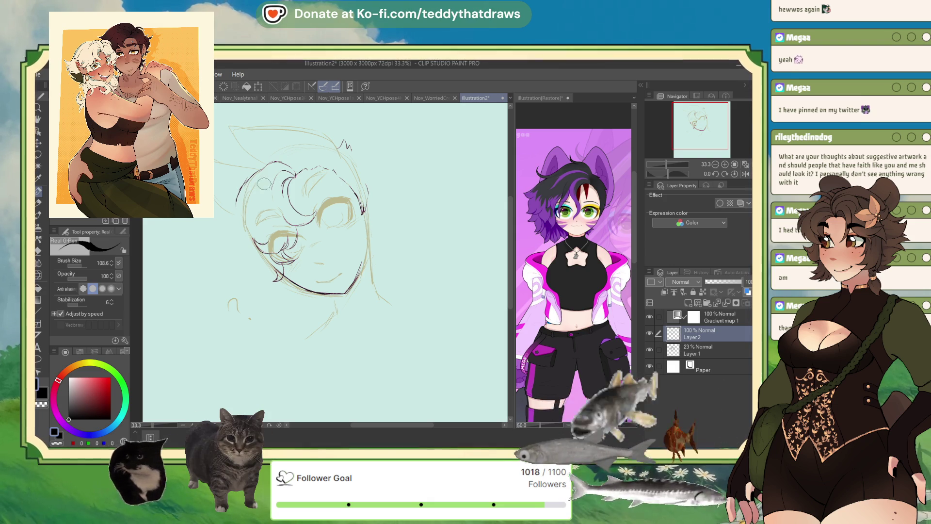
click(677, 316)
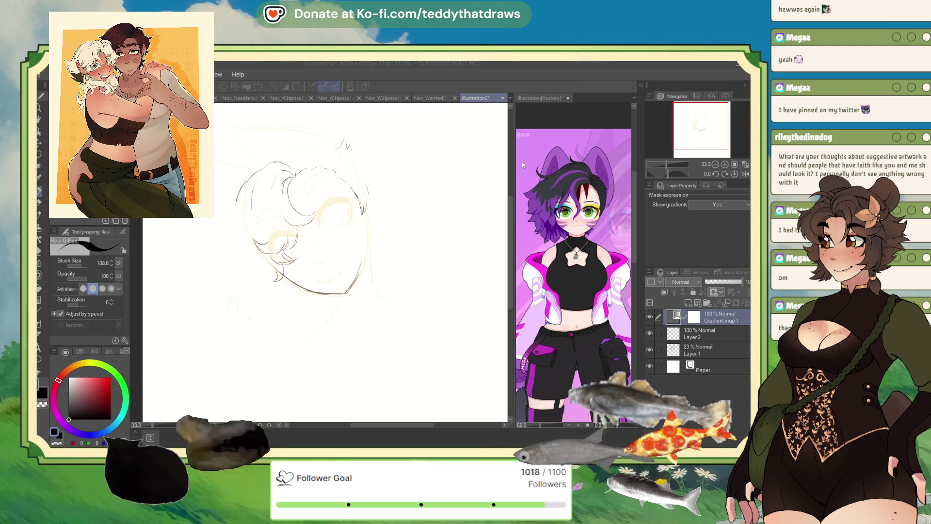
Raise the rough sketch Layer 1 opacity from 23% to 43%, then return to Layer 2
click(678, 335)
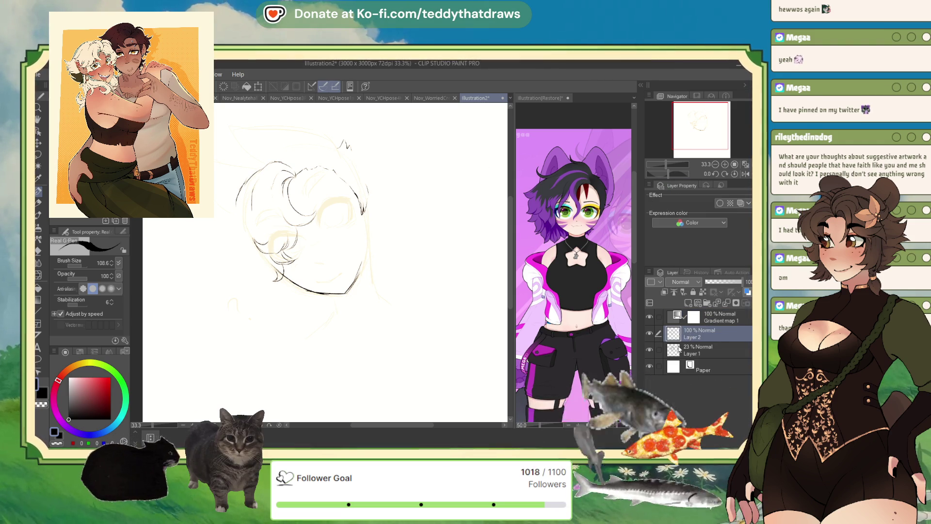
click(678, 348)
drag(712, 282, 722, 281)
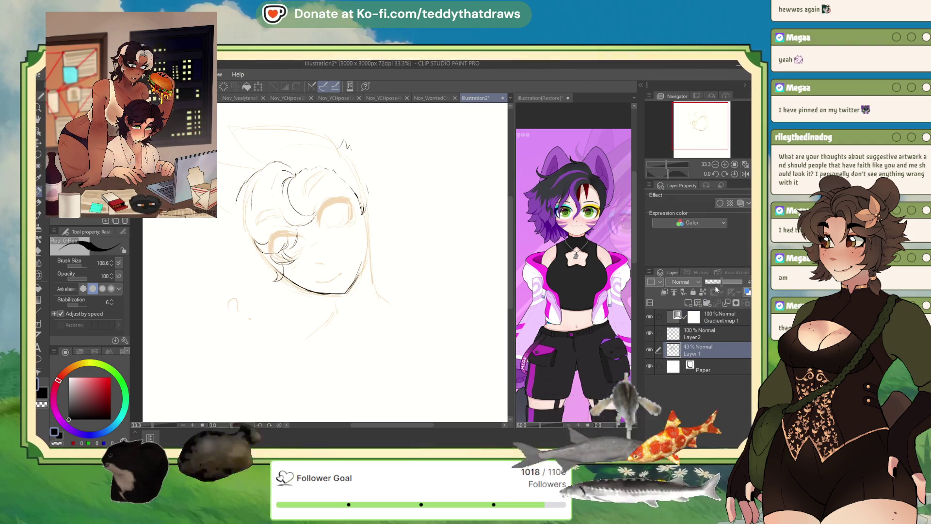
click(712, 334)
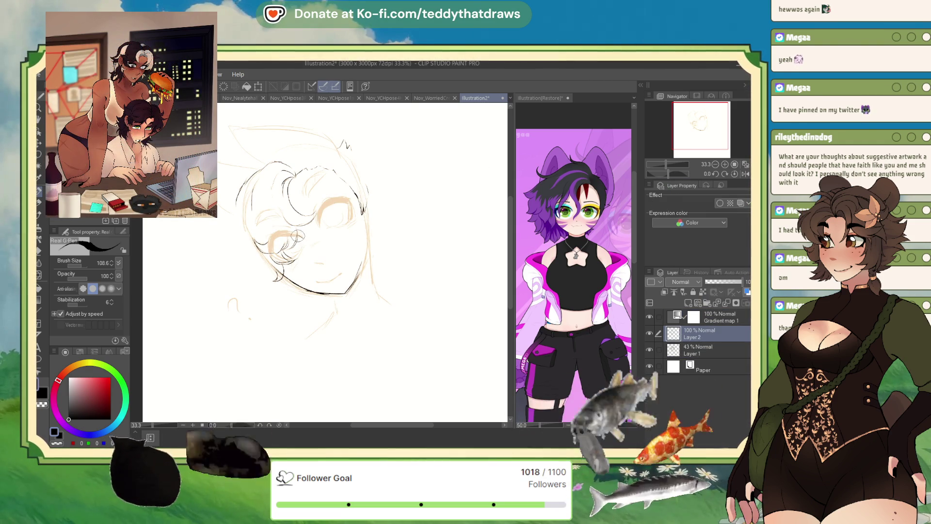
Draw a thick black eyelid curve over the eye with YOYOPEN2, undoing and redrawing it
mouse_move(327, 201)
mouse_down()
mouse_move(316, 229)
mouse_move(351, 200)
mouse_up()
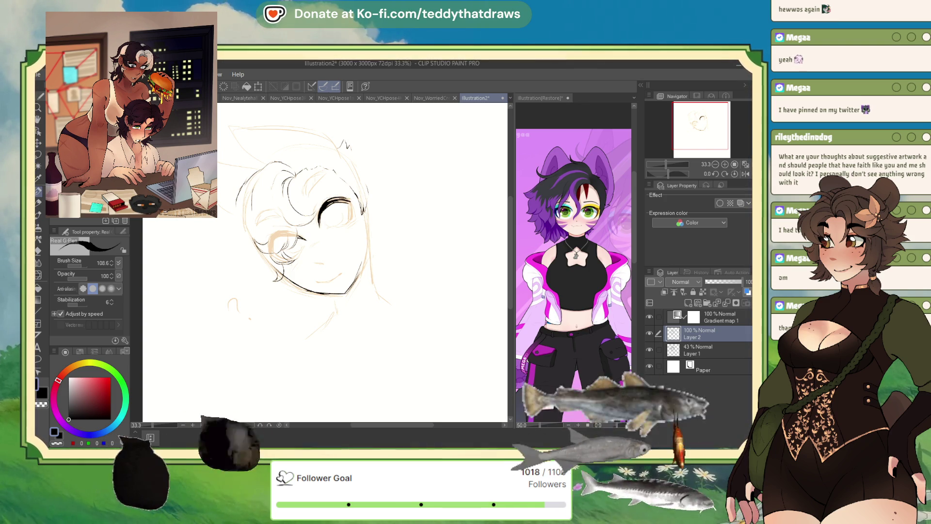
key(p)
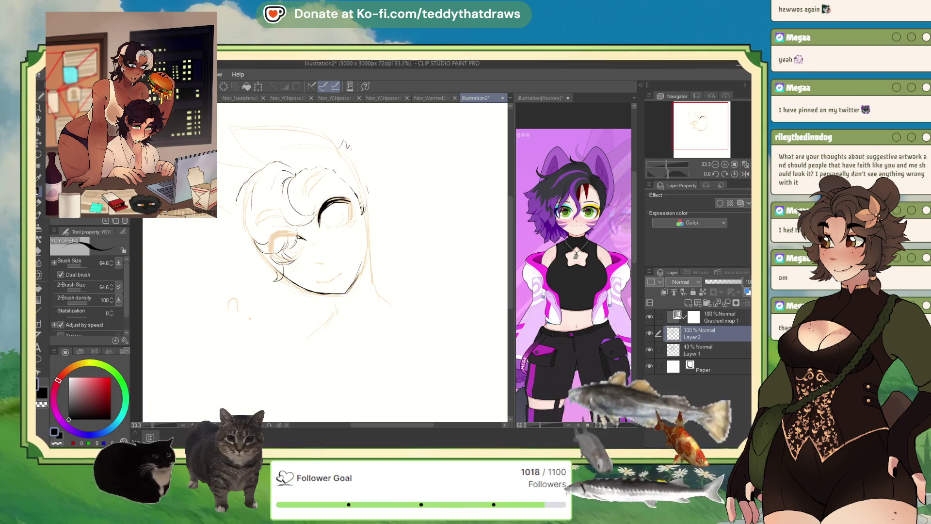
key(ctrl+z)
key(bracketright)
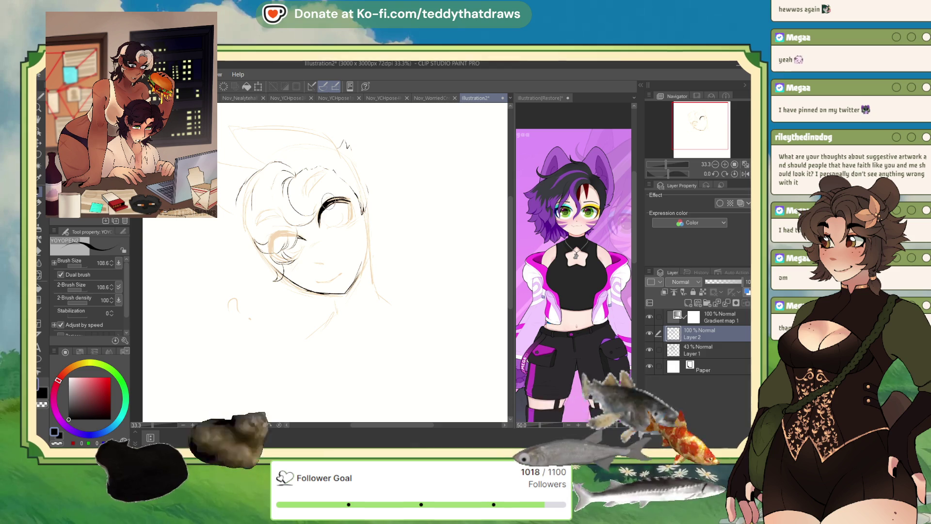
mouse_move(321, 214)
mouse_down()
mouse_move(353, 202)
mouse_move(353, 221)
mouse_up()
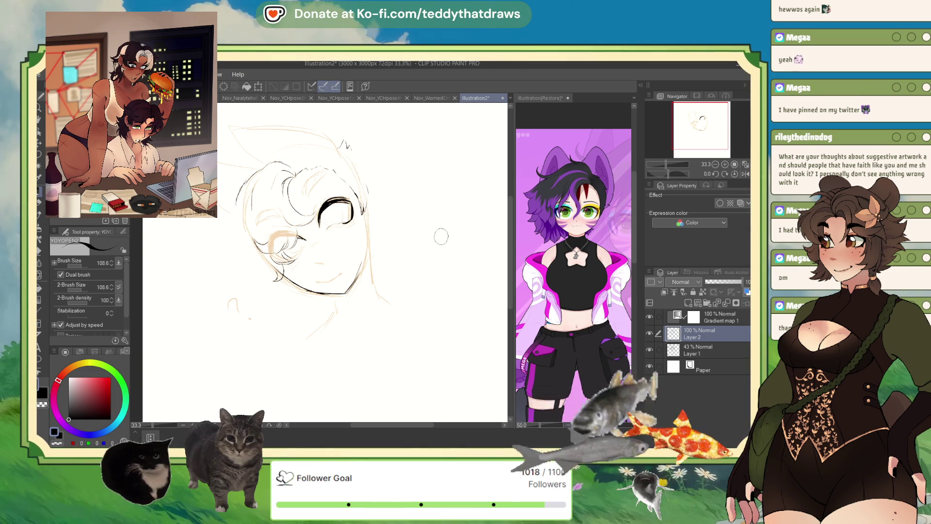
Switch to the Real G-Pen and rotate the canvas view about 86 degrees
key(p)
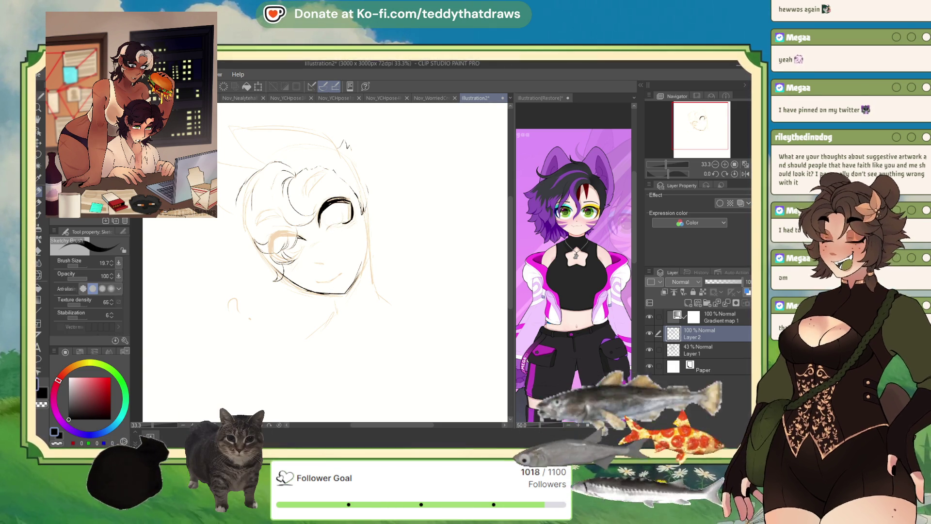
key(p)
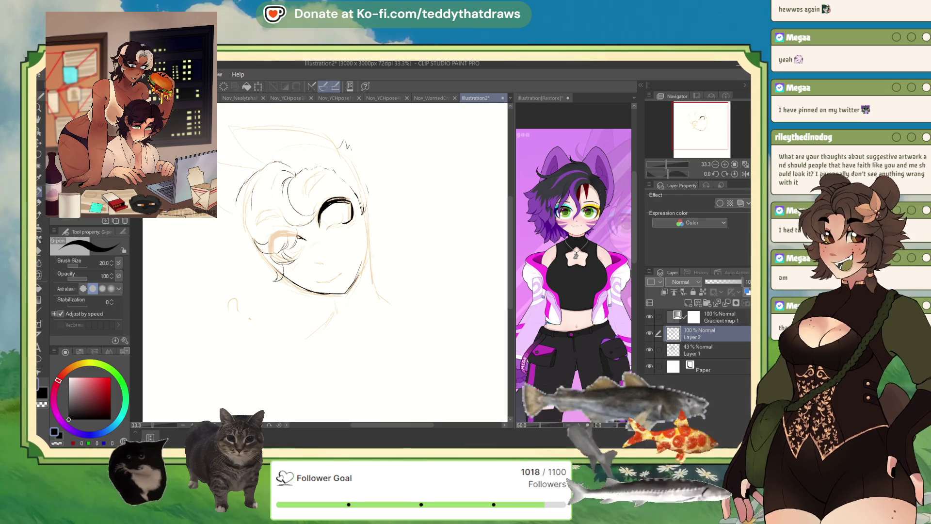
drag(668, 173, 658, 174)
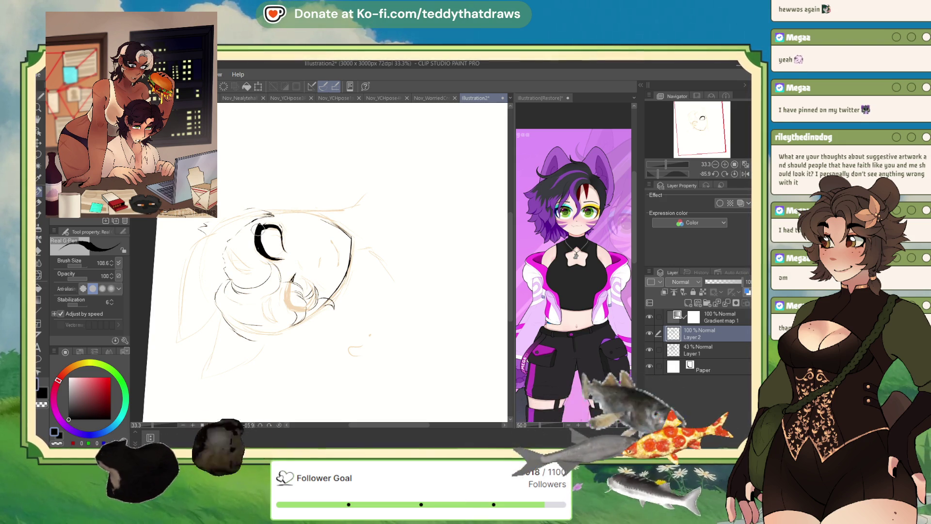
Thicken the eyelid's left end, reset view rotation to 0, and ink a black curl at the hair's bottom
mouse_move(260, 235)
mouse_down()
mouse_move(259, 250)
mouse_move(228, 260)
mouse_up()
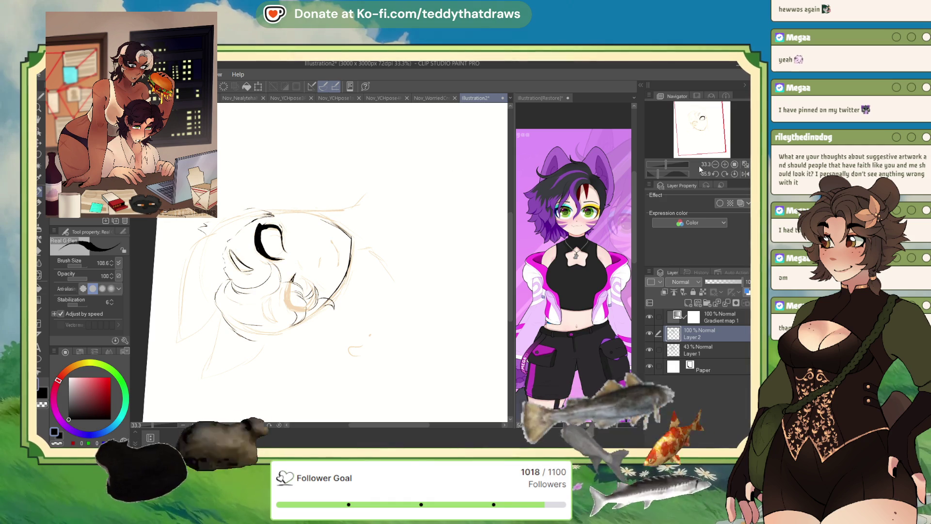
click(734, 174)
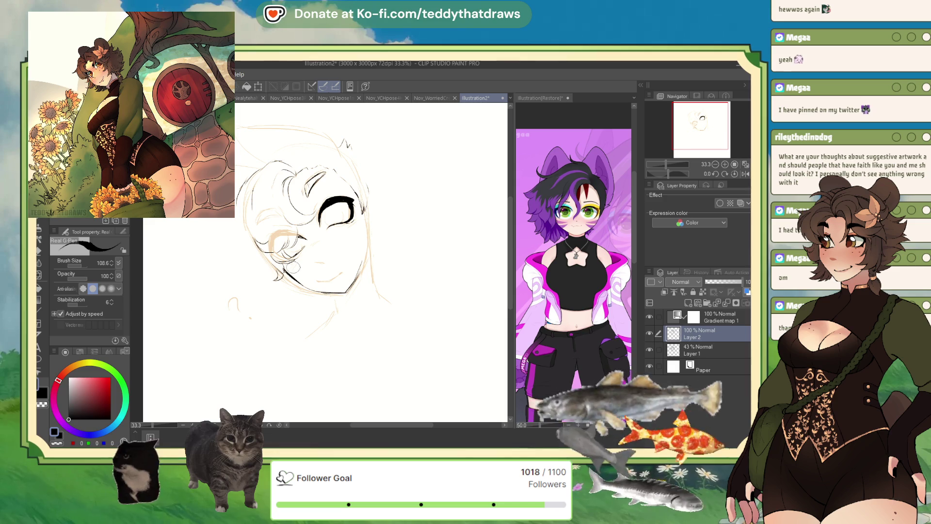
alt+click(308, 287)
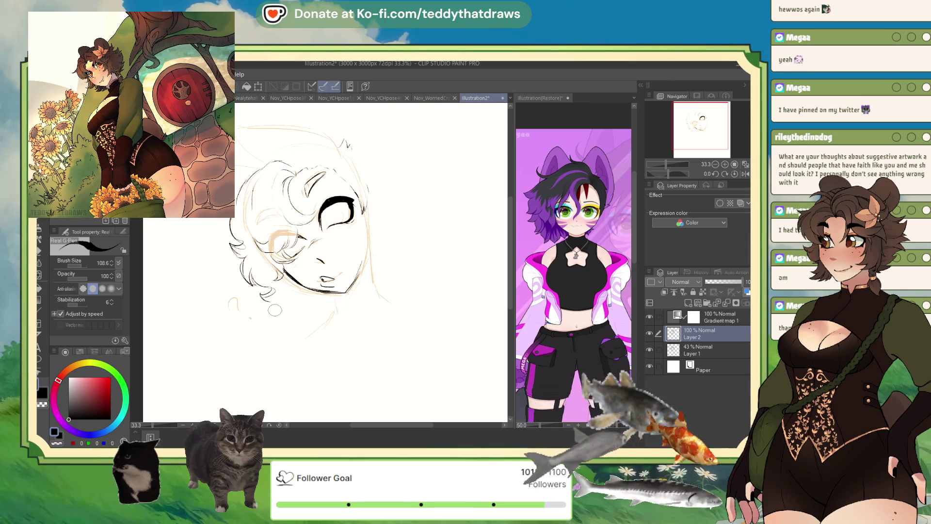
drag(267, 292, 308, 303)
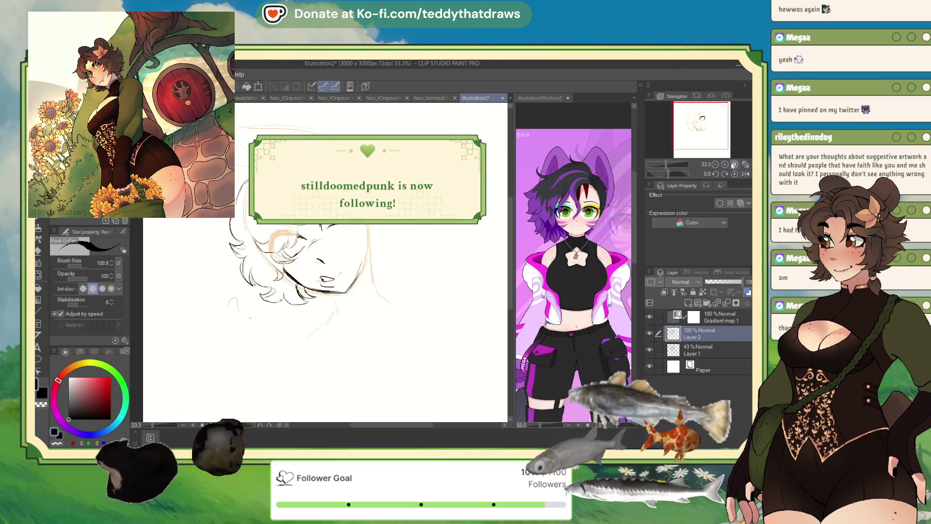
With the view mirrored horizontally, ink curly hair strokes on top of the head, then unflip the view
click(737, 174)
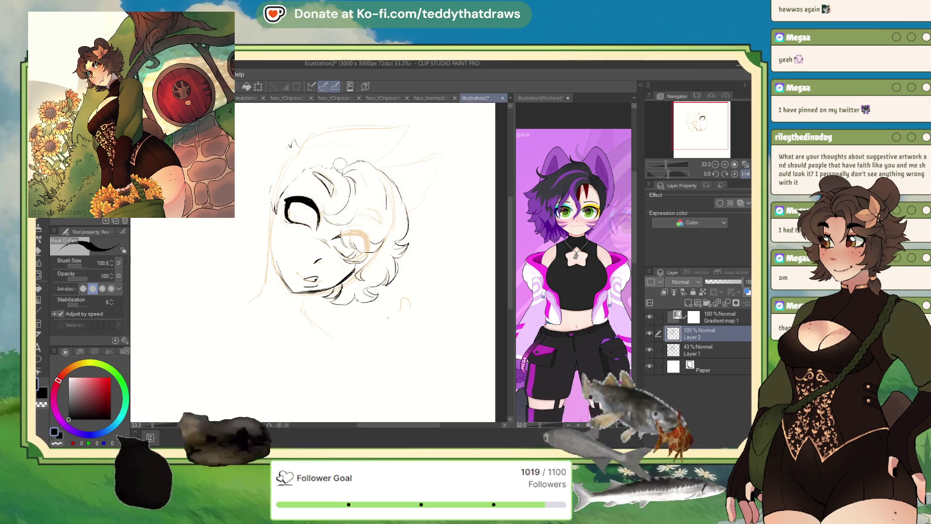
drag(342, 170, 359, 160)
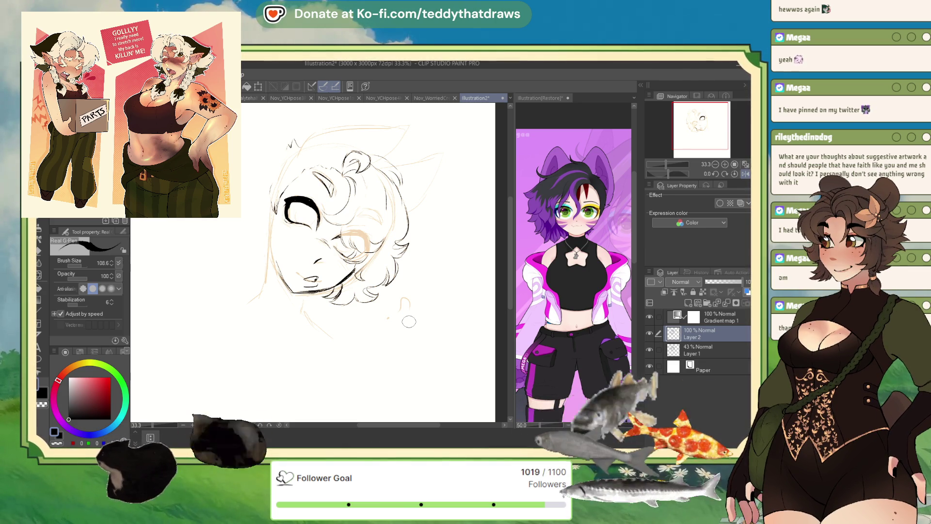
click(745, 175)
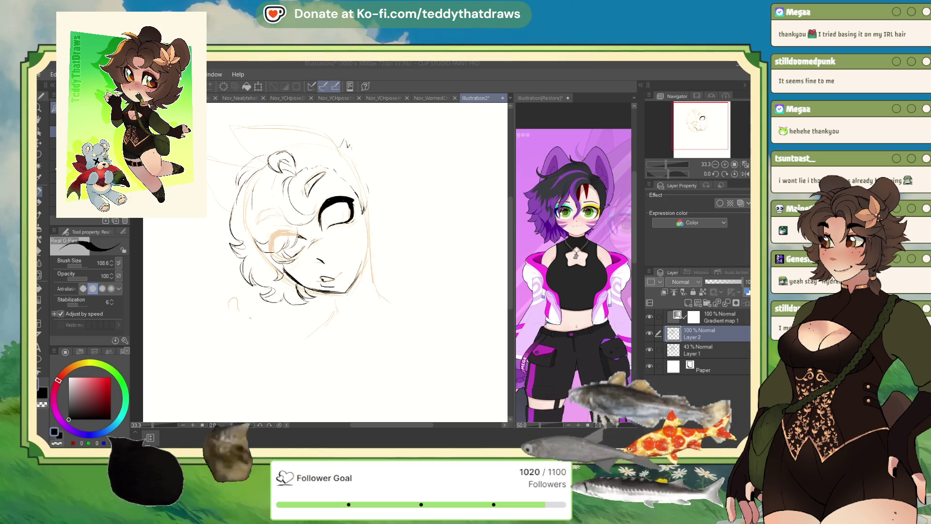
Outline the round creature beside the face and draw its small eyes, filled solid black
mouse_move(374, 274)
mouse_down()
mouse_move(440, 282)
mouse_move(403, 256)
mouse_move(439, 279)
mouse_up()
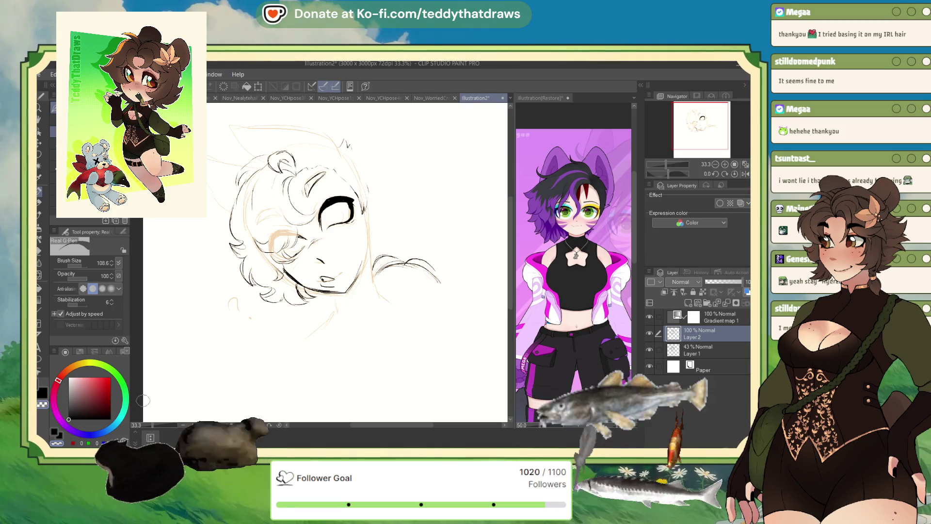
drag(389, 265, 408, 261)
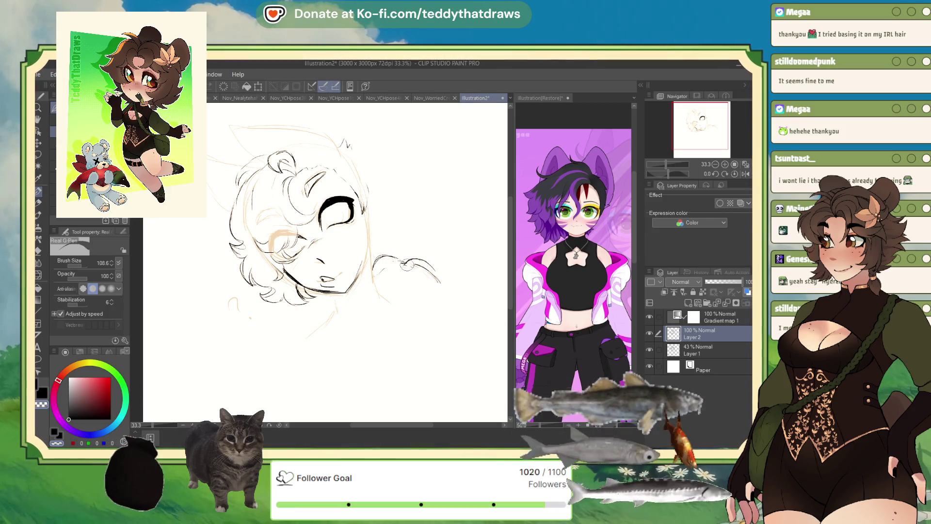
key(ctrl+z)
key(ctrl+z)
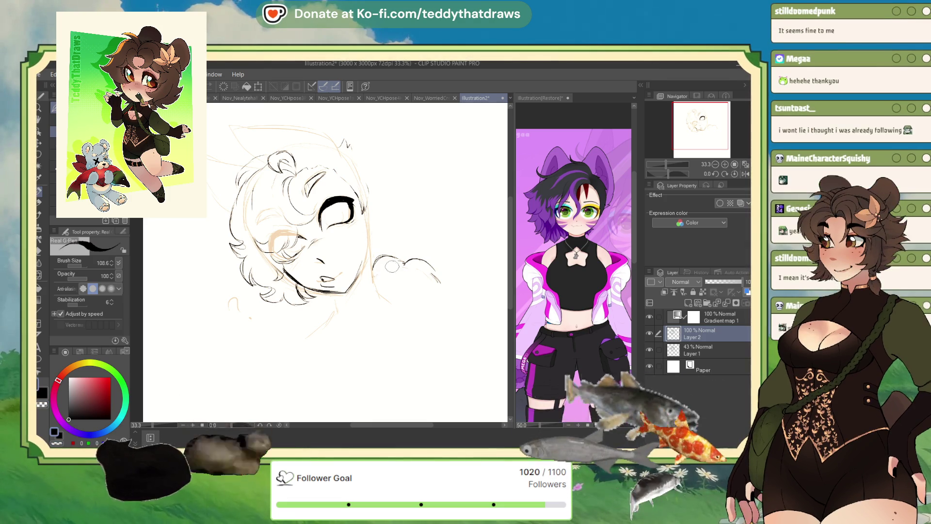
drag(413, 269, 416, 270)
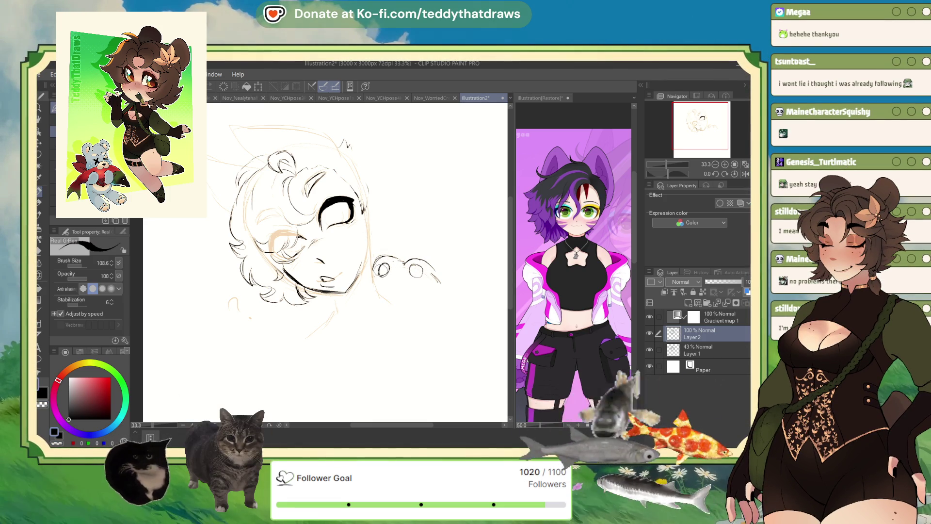
drag(396, 290, 398, 289)
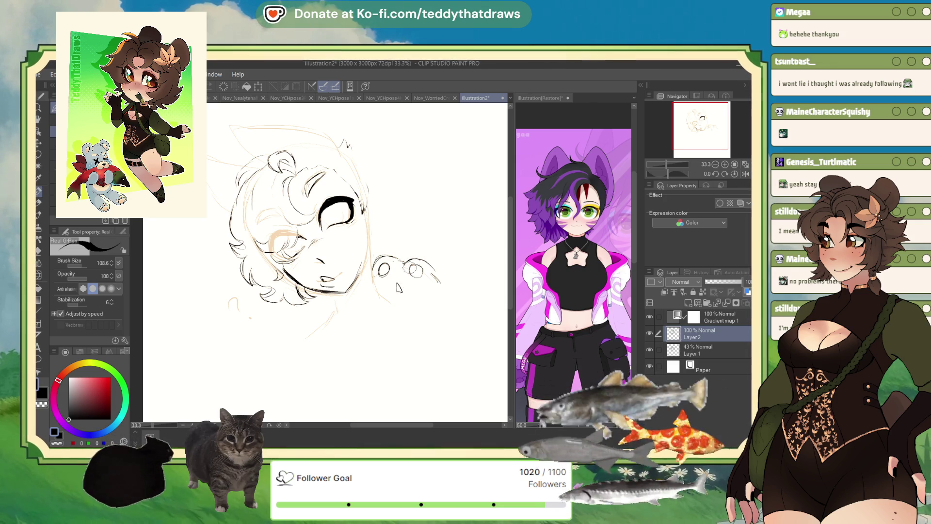
drag(416, 270, 379, 272)
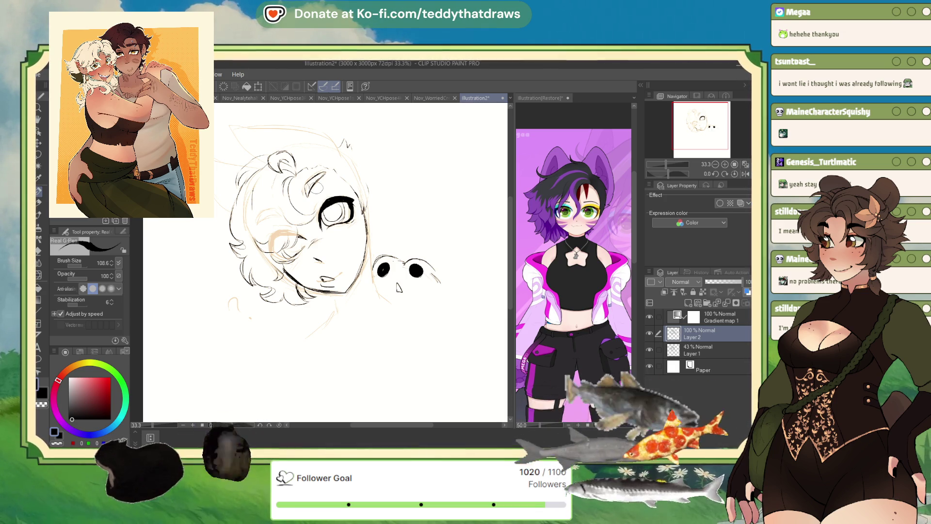
Ink the eye's inner edge and dark iris, cleaning up with transparent colour before returning to black
mouse_move(323, 210)
mouse_down()
mouse_move(320, 222)
mouse_move(345, 203)
mouse_up()
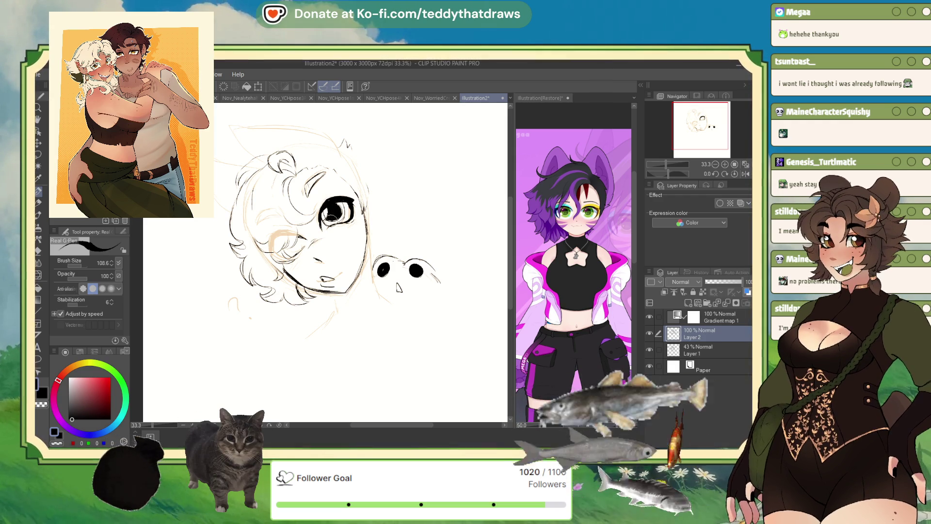
click(66, 442)
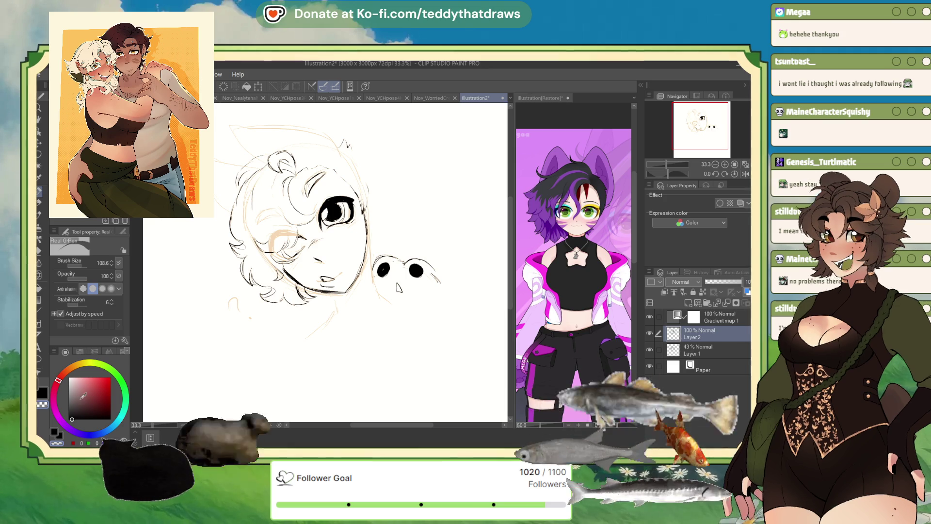
key(c)
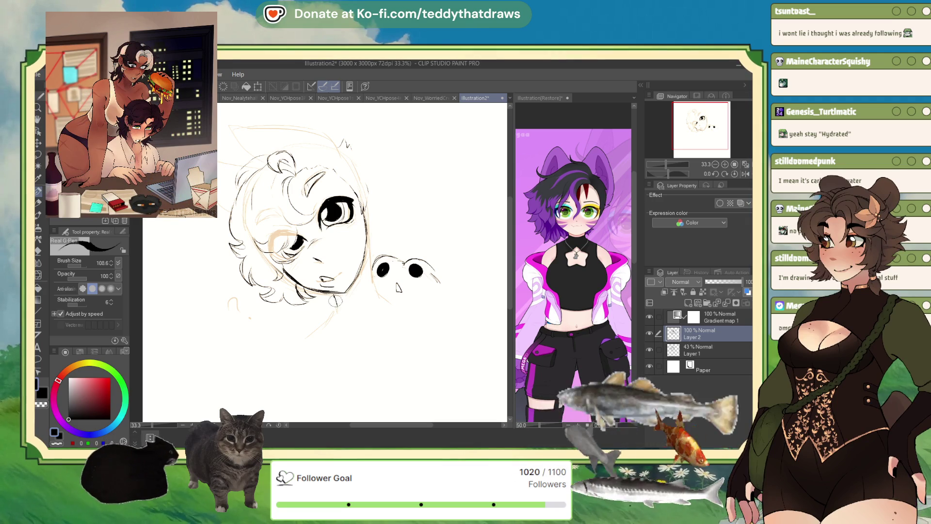
Ink the chin, neck, right jawline, the shape under the chin, shoulder and collar lines
drag(361, 285, 364, 303)
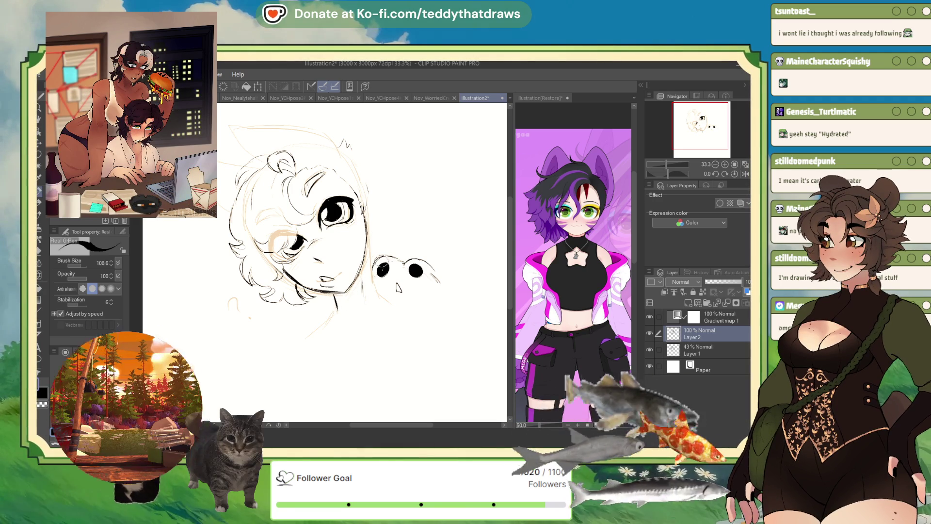
drag(363, 217, 376, 278)
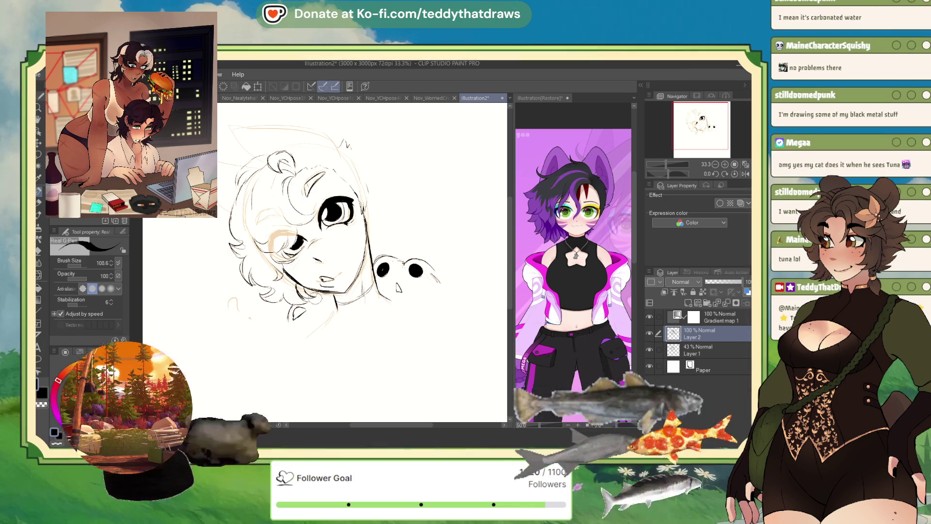
drag(315, 311, 305, 315)
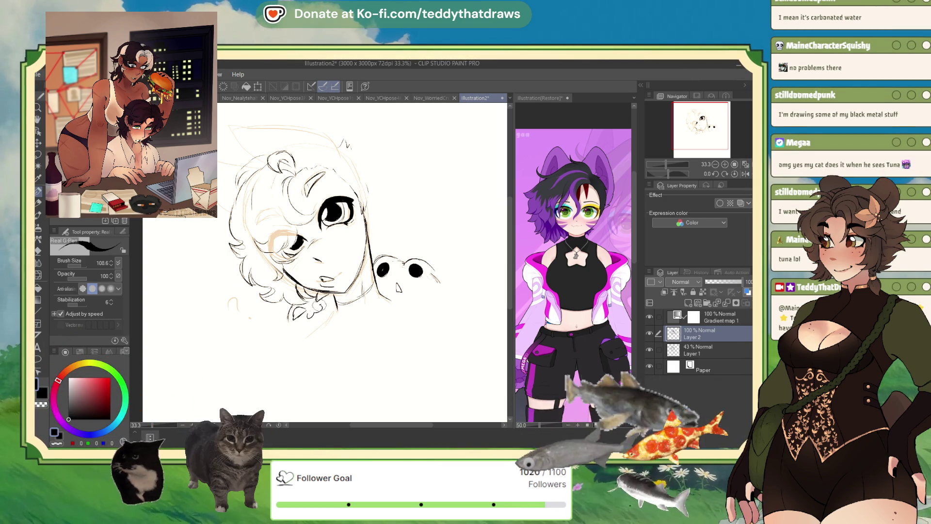
mouse_move(308, 310)
mouse_down()
mouse_move(291, 314)
mouse_move(317, 298)
mouse_up()
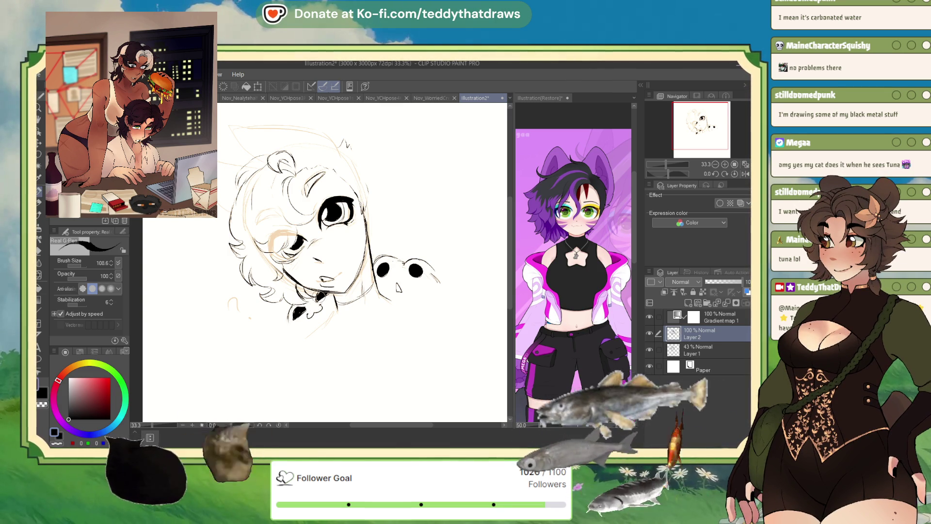
drag(303, 309, 291, 317)
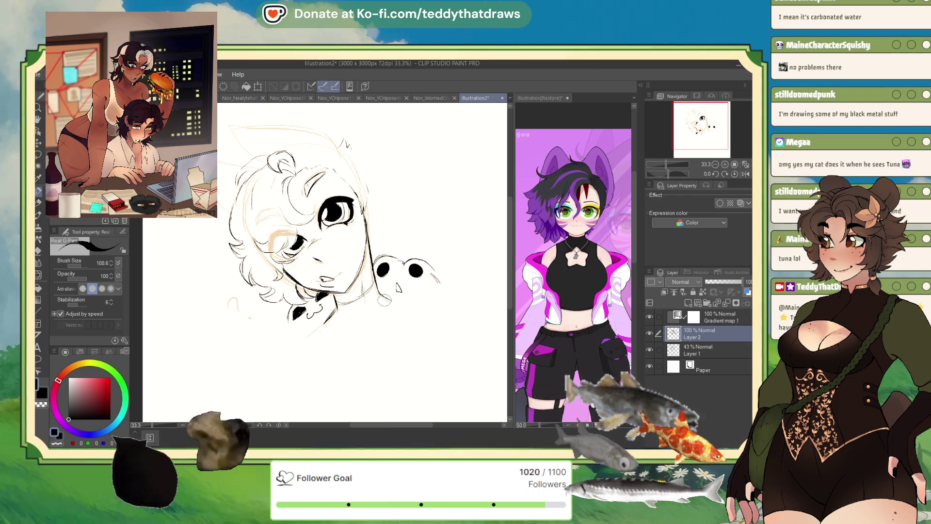
drag(388, 298, 420, 305)
drag(330, 318, 295, 340)
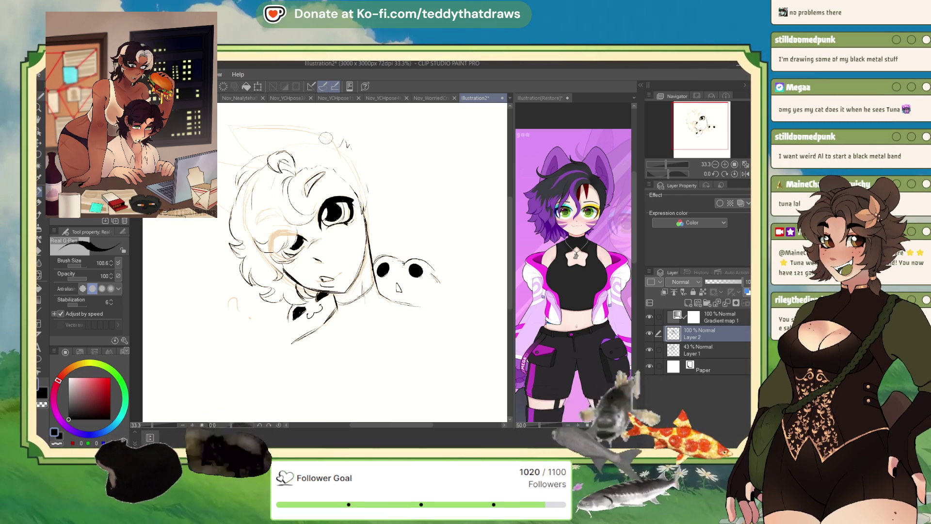
mouse_move(236, 136)
mouse_down()
mouse_move(241, 171)
mouse_move(293, 156)
mouse_move(330, 165)
mouse_move(348, 185)
mouse_up()
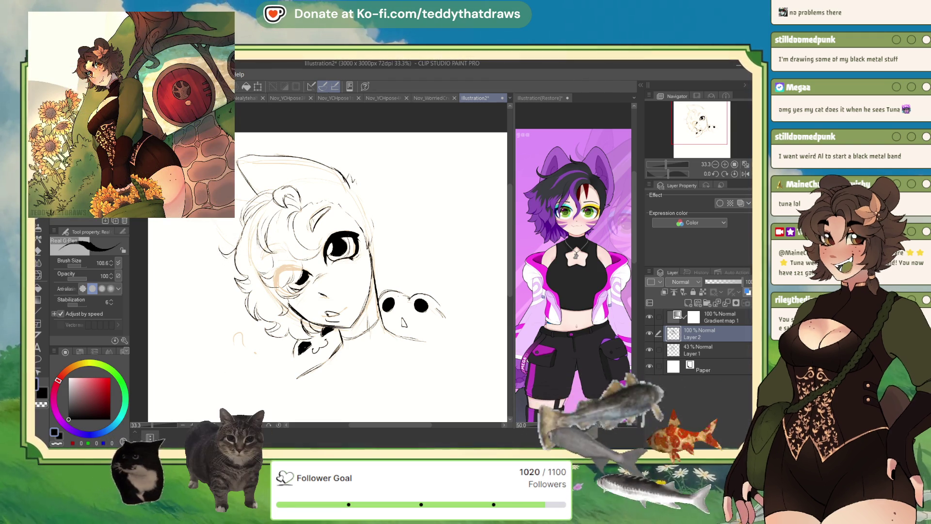
Enlarge the Liquify brush to 742.9 and fade sketch Layer 1 to 26% opacity
click(39, 274)
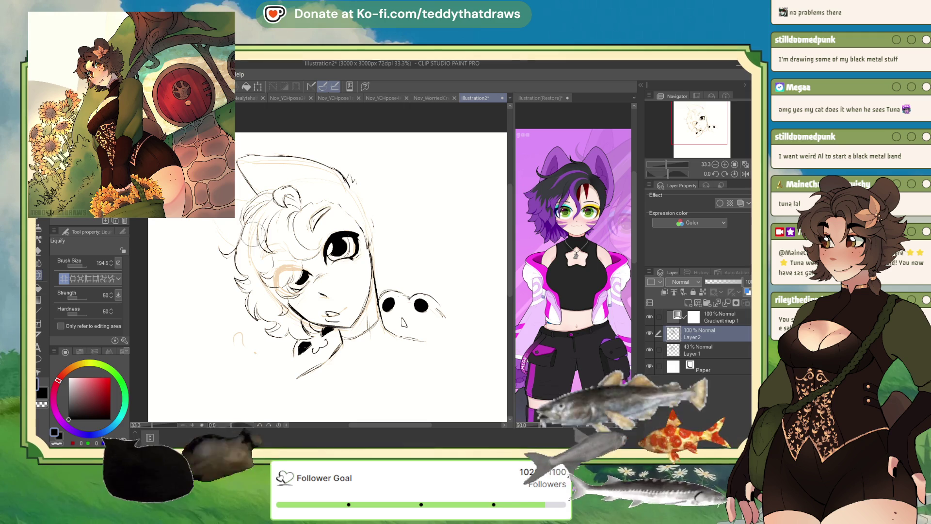
click(83, 267)
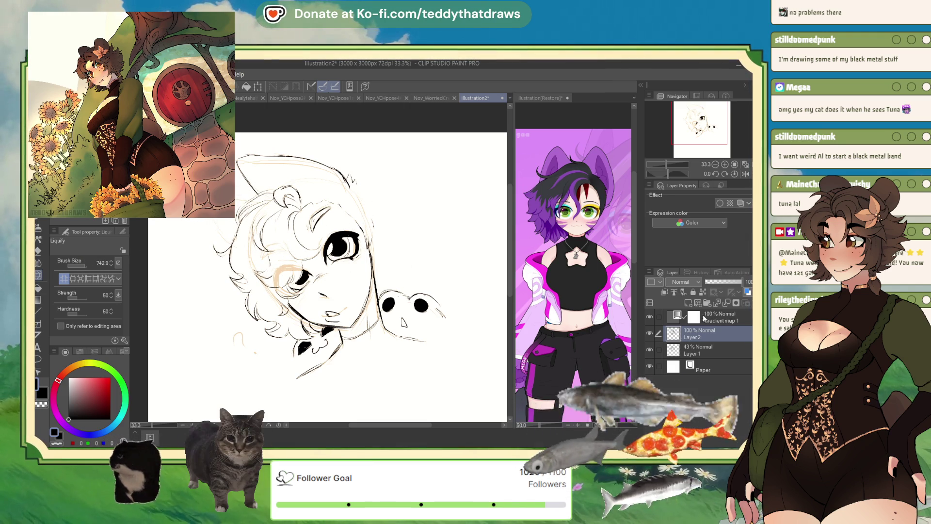
click(710, 349)
click(714, 281)
click(700, 334)
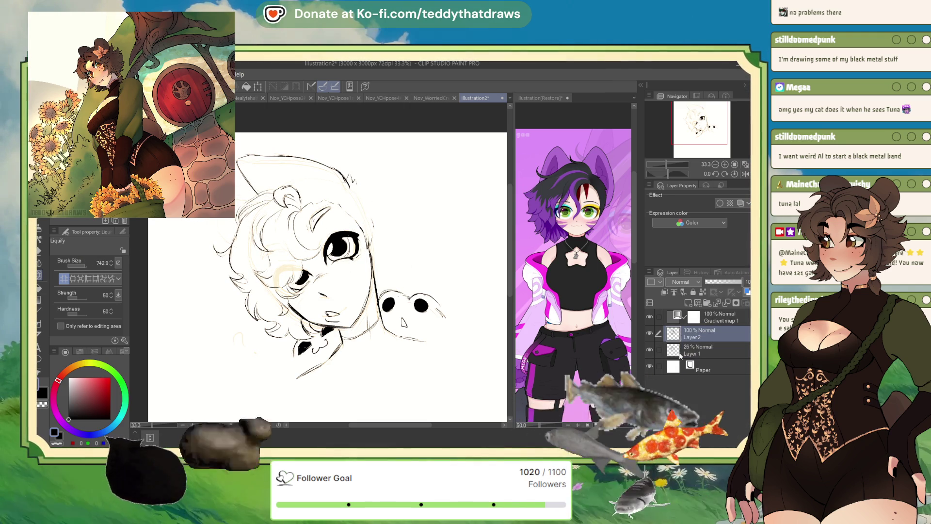
With the inking pen on Layer 2, sketch a pointed ear left of the head and an ear line on the right
click(39, 232)
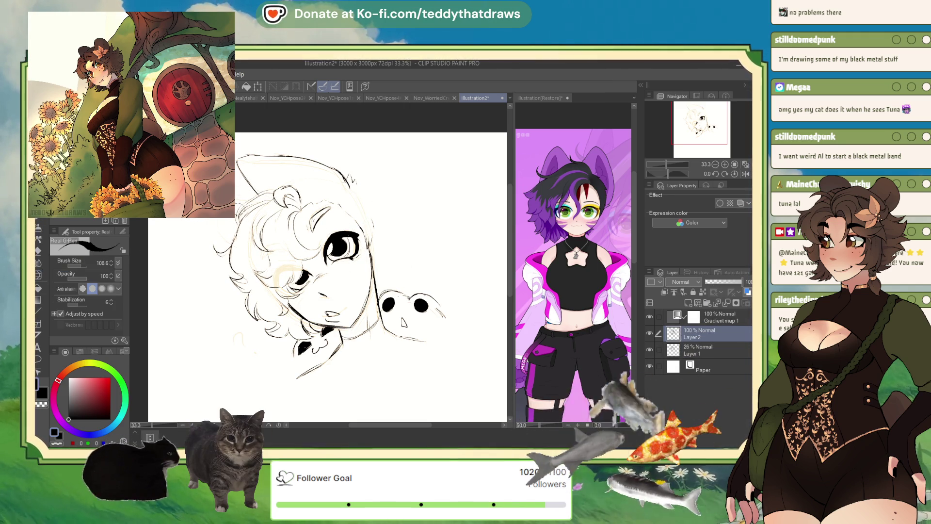
mouse_move(186, 224)
mouse_down()
mouse_move(232, 219)
mouse_move(215, 250)
mouse_up()
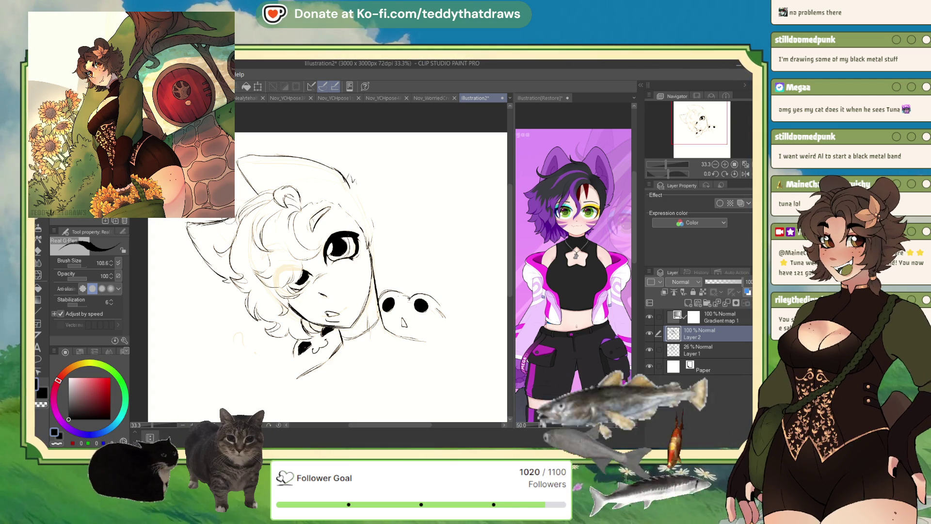
drag(354, 187, 376, 237)
key(ctrl+z)
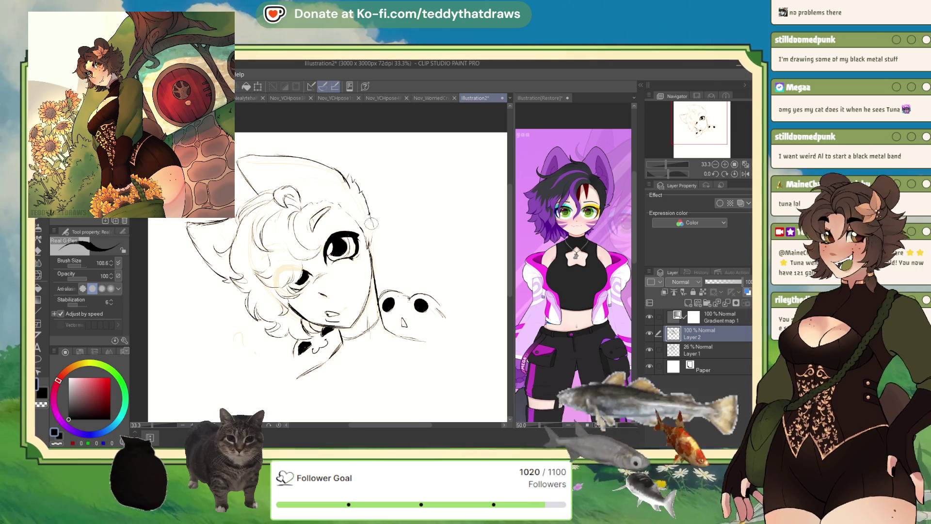
drag(361, 204, 368, 241)
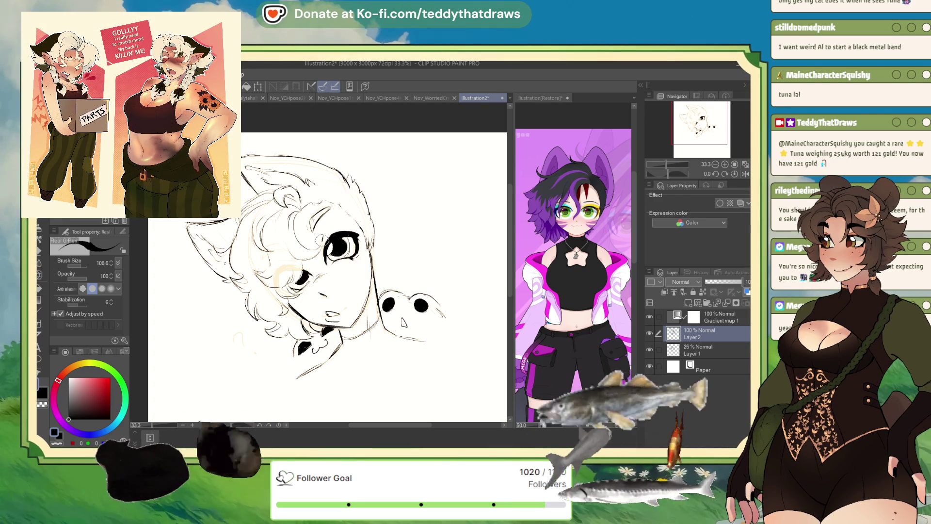
Set Layer 1 to 100% opacity, ink more collar lines on Layer 2, then reselect Layer 1
click(711, 347)
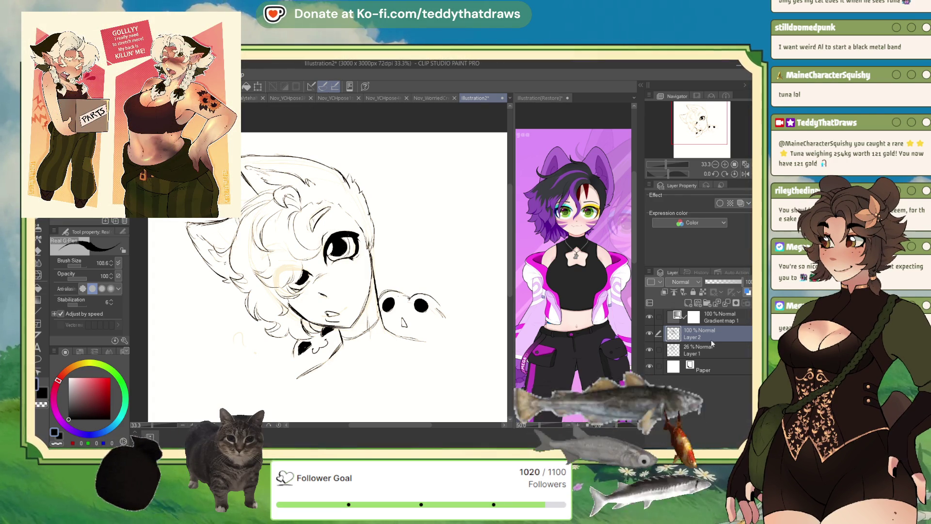
drag(713, 281, 749, 281)
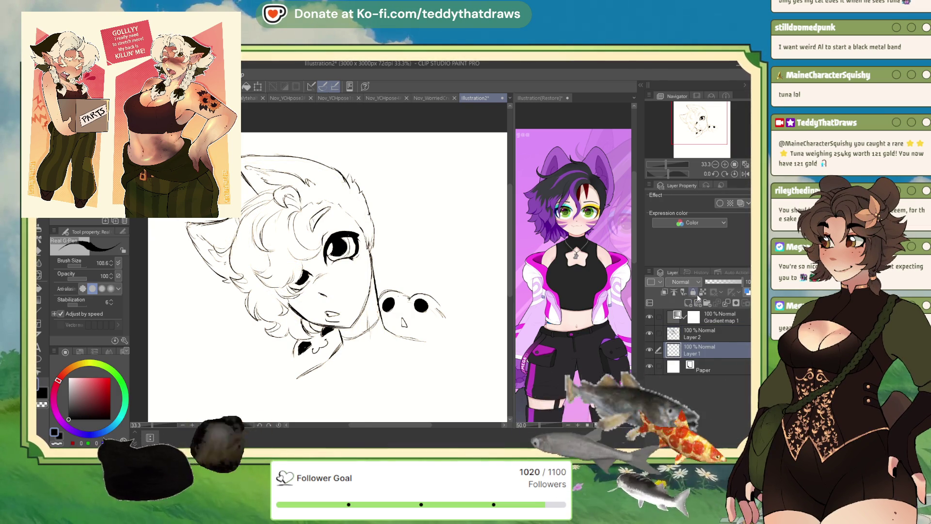
click(710, 333)
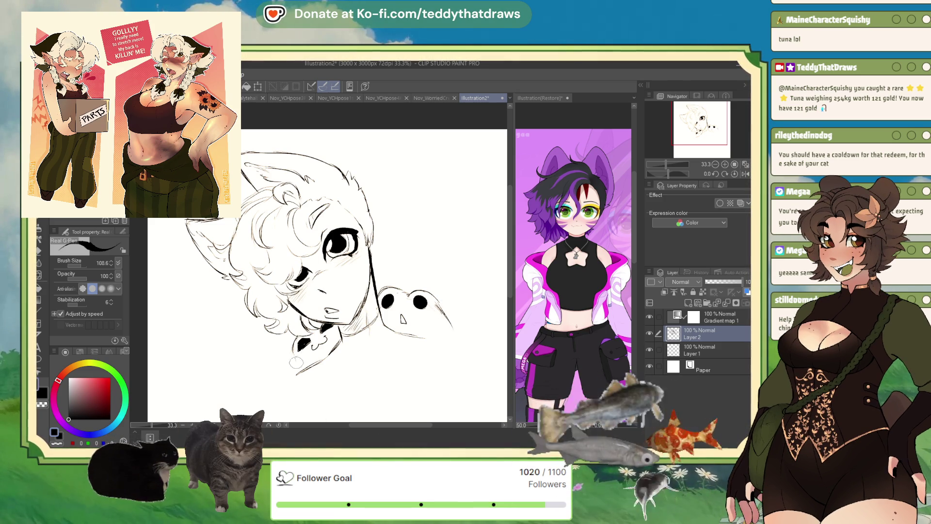
click(690, 352)
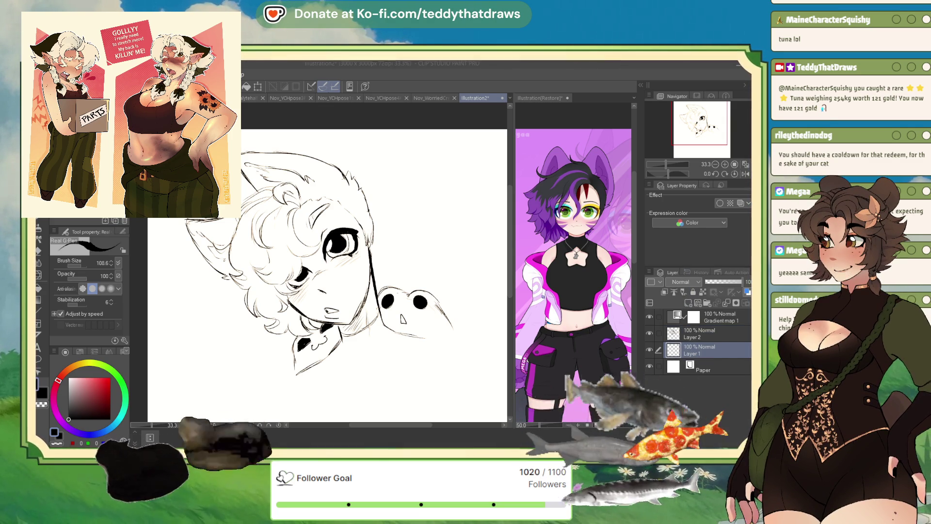
Paint beige watercolour into the lower curls, then return to the pen on Layer 2 and mirror the view
key(b)
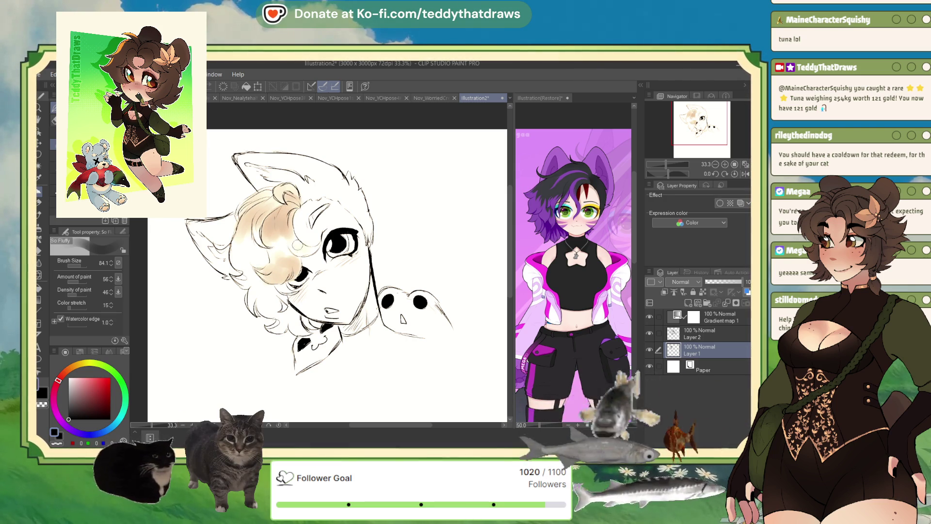
drag(241, 262, 251, 281)
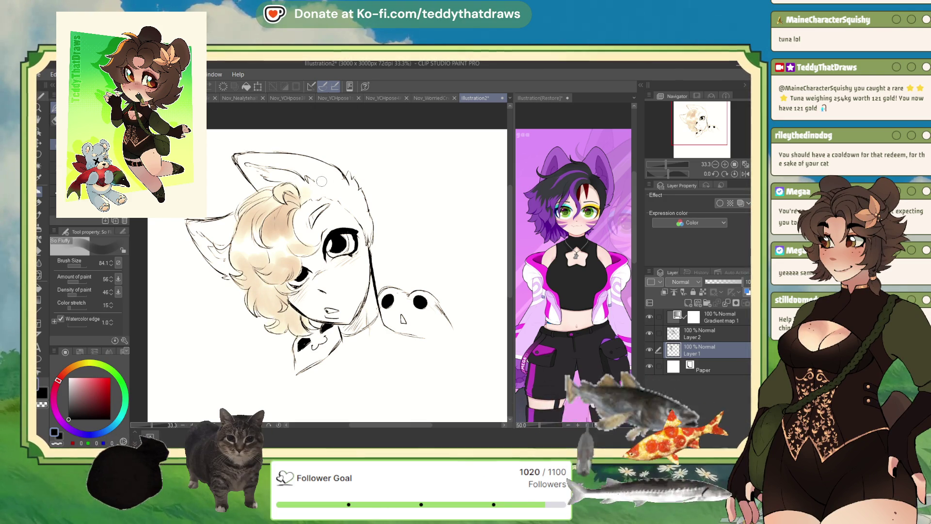
key(p)
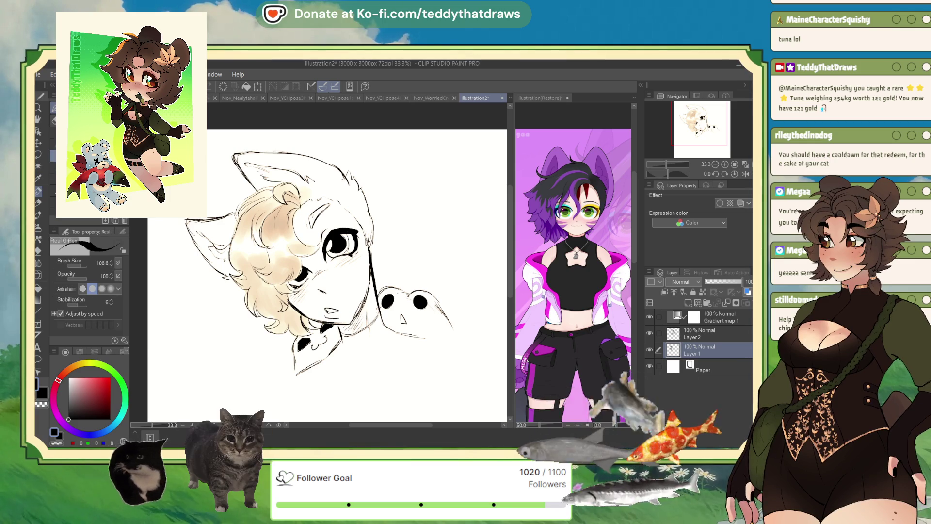
click(696, 334)
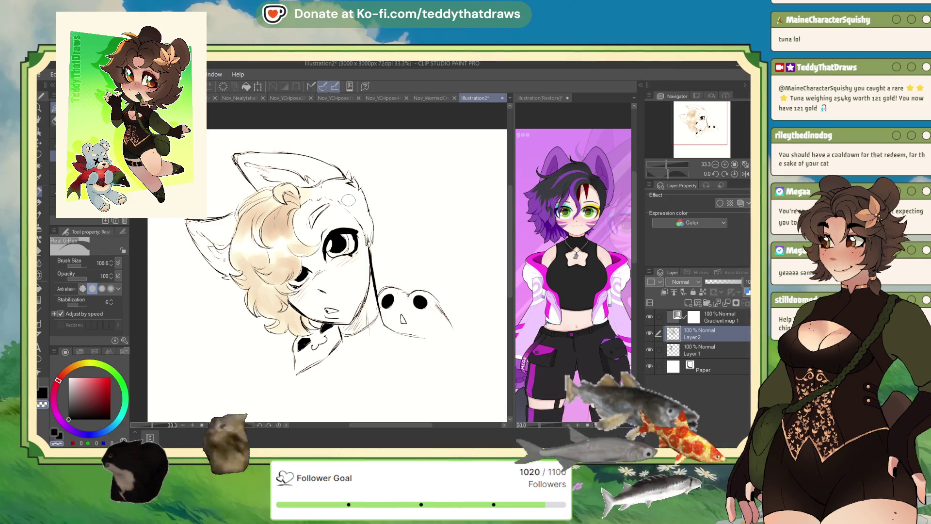
click(744, 173)
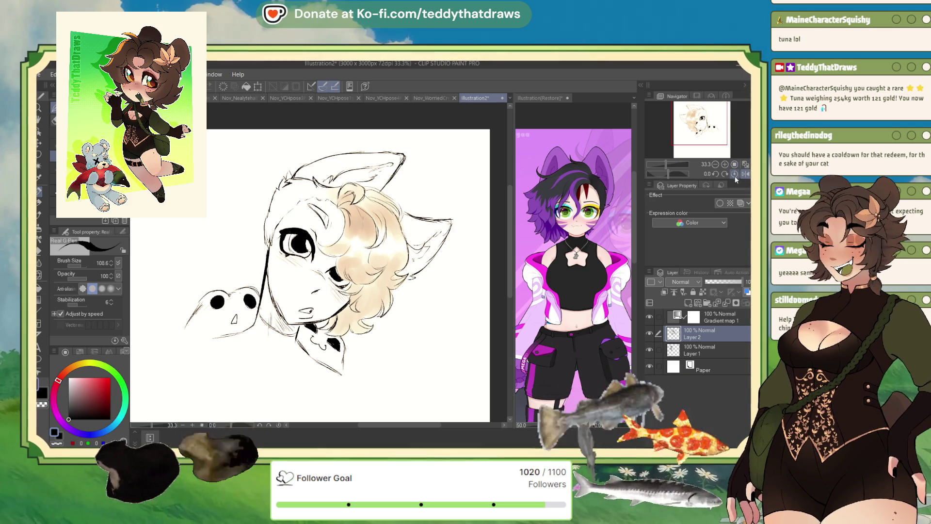
Unflip the view and shade the upper hair beige with the fluffy watercolour brush on Layer 1
click(743, 174)
click(702, 345)
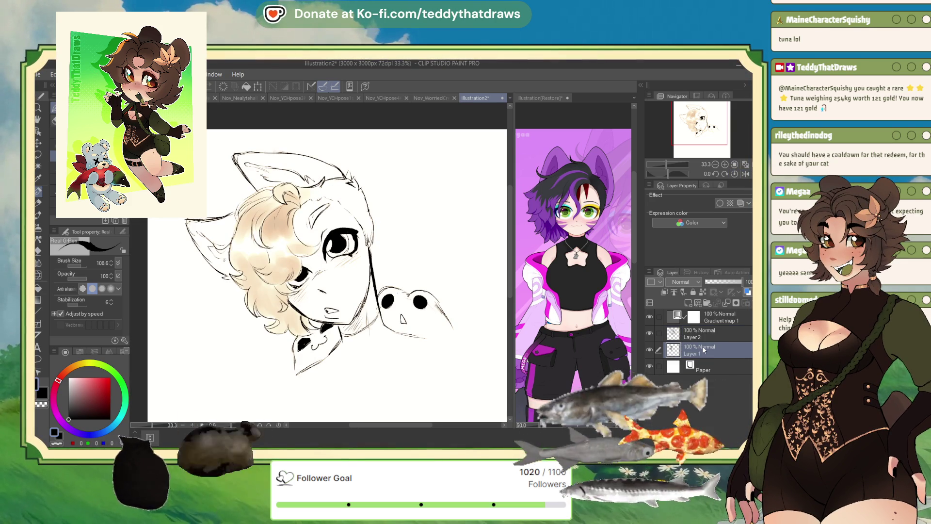
key(b)
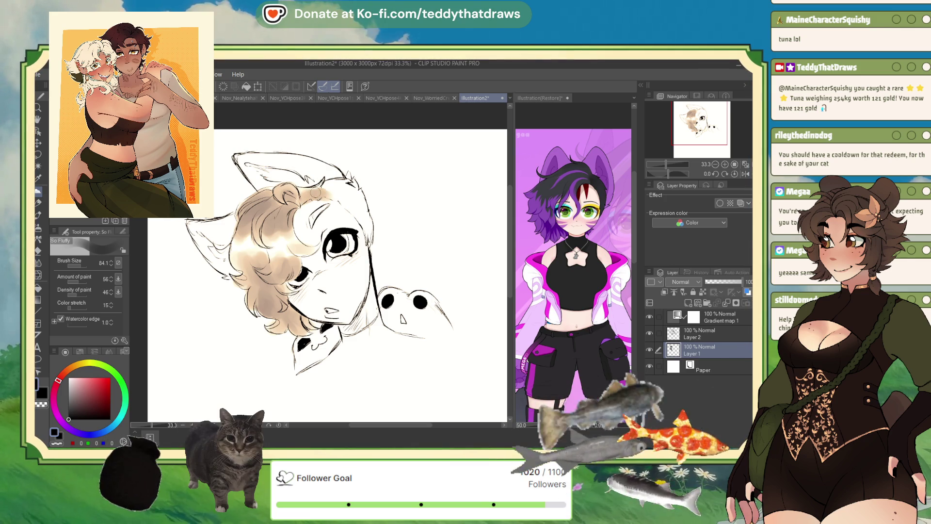
mouse_move(345, 197)
mouse_down()
mouse_move(369, 206)
mouse_move(367, 228)
mouse_move(321, 192)
mouse_move(346, 183)
mouse_up()
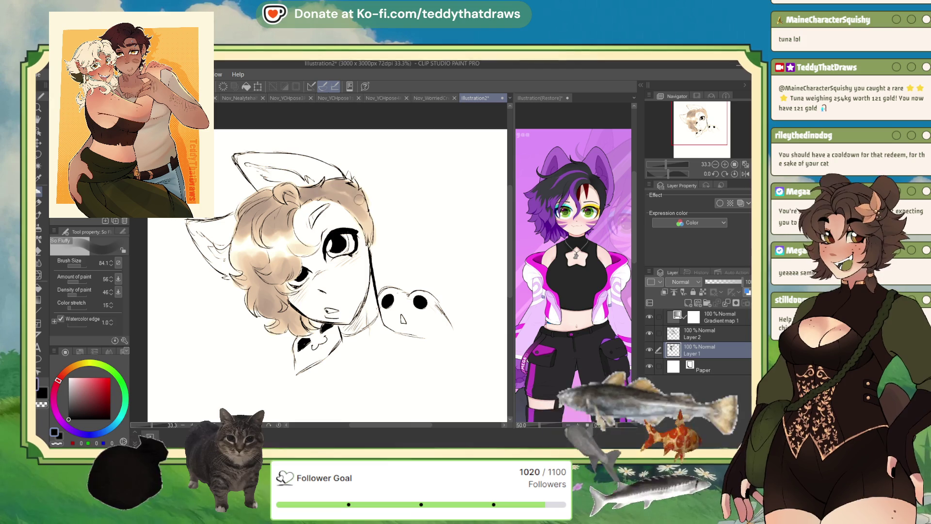
drag(361, 216, 365, 232)
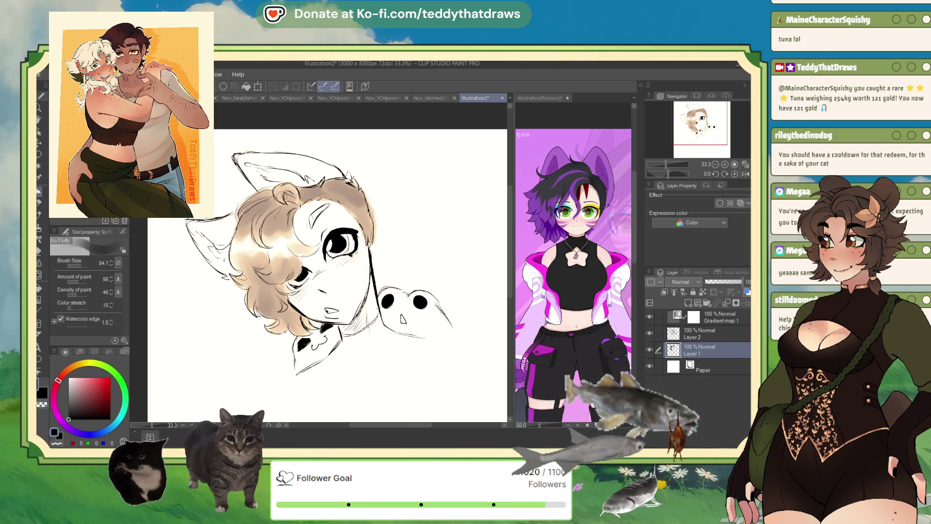
With the pen at size 275.9, lay a translucent tone over eye and cheek, then tint the lips peach
key(p)
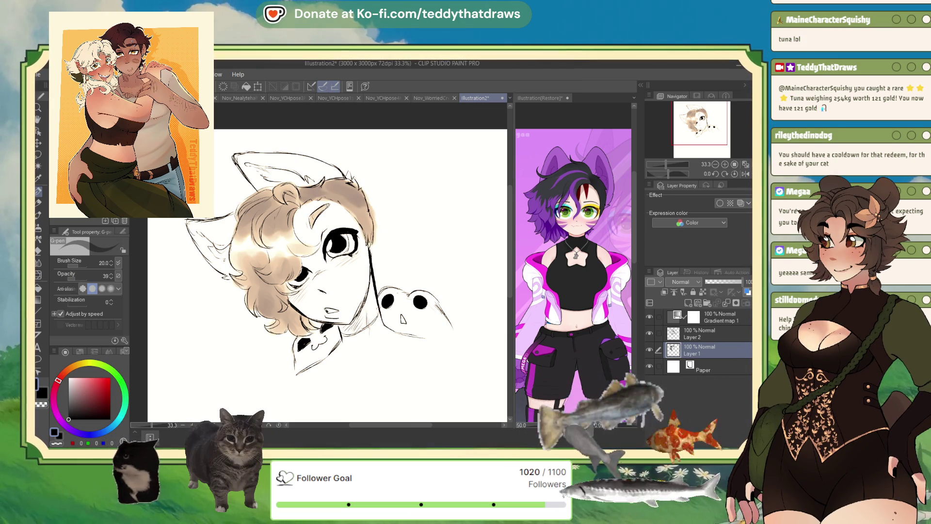
drag(83, 263, 90, 264)
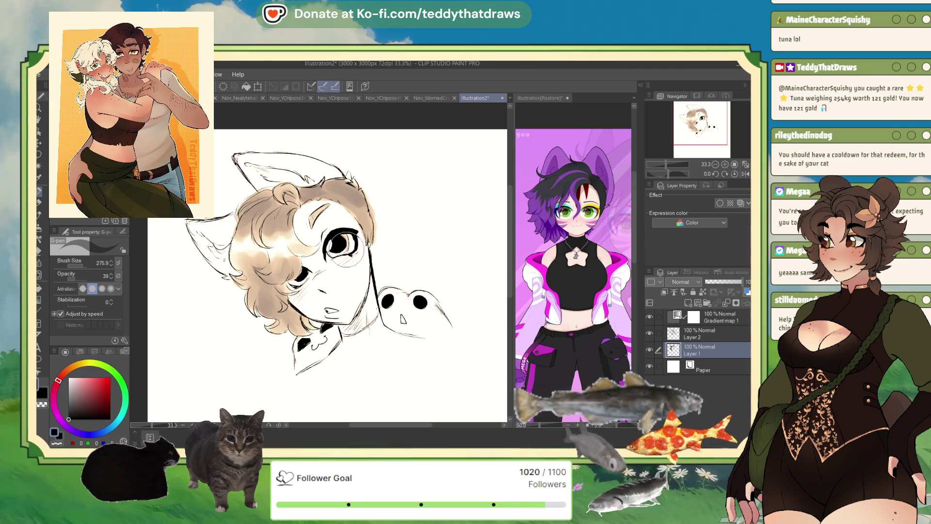
drag(322, 257, 317, 277)
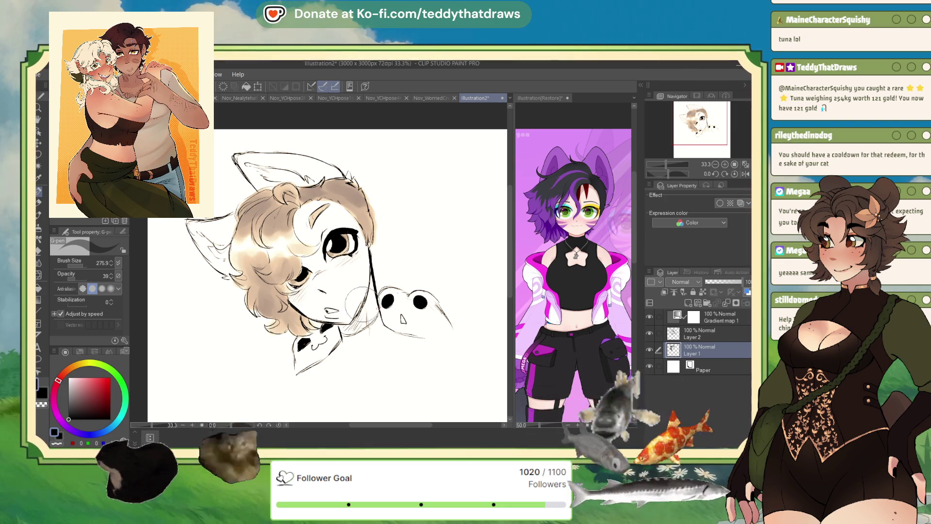
key(b)
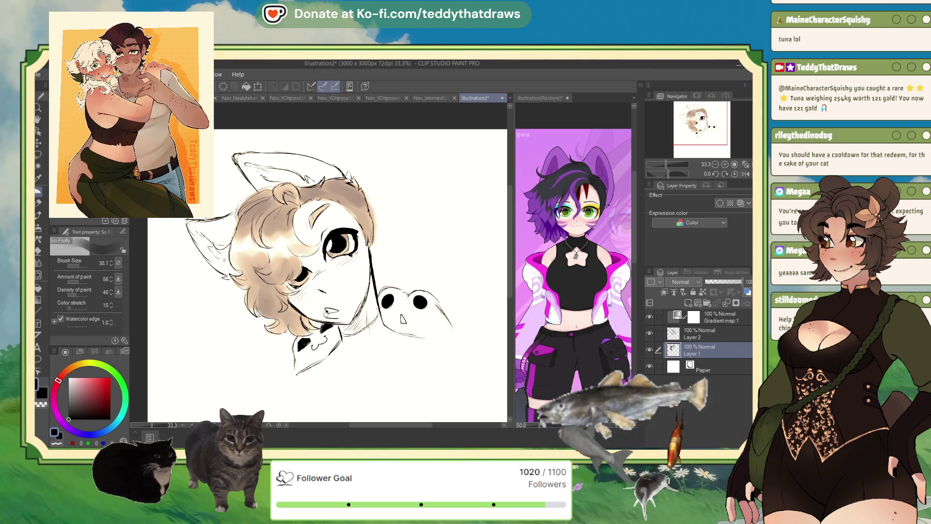
drag(325, 310, 336, 313)
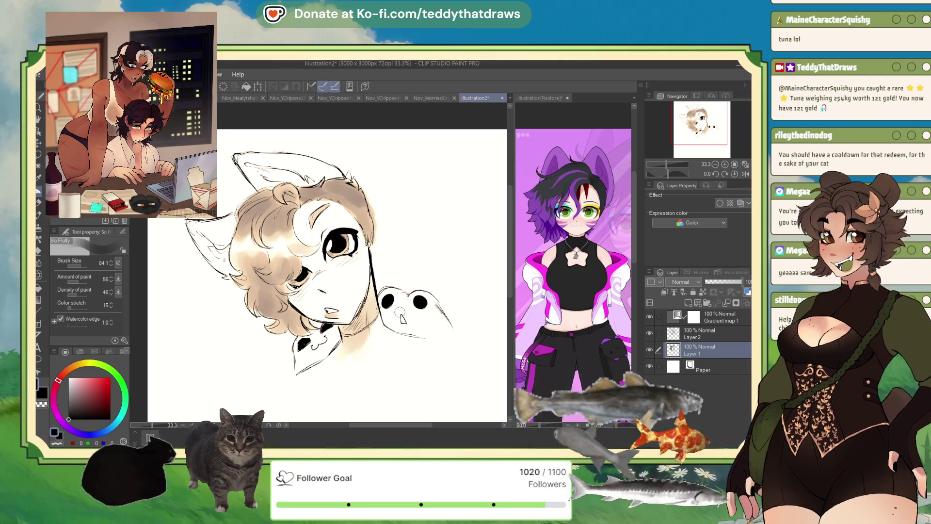
Dab beige blush onto the face, neck and small creature with the So Fluffy brush
click(401, 305)
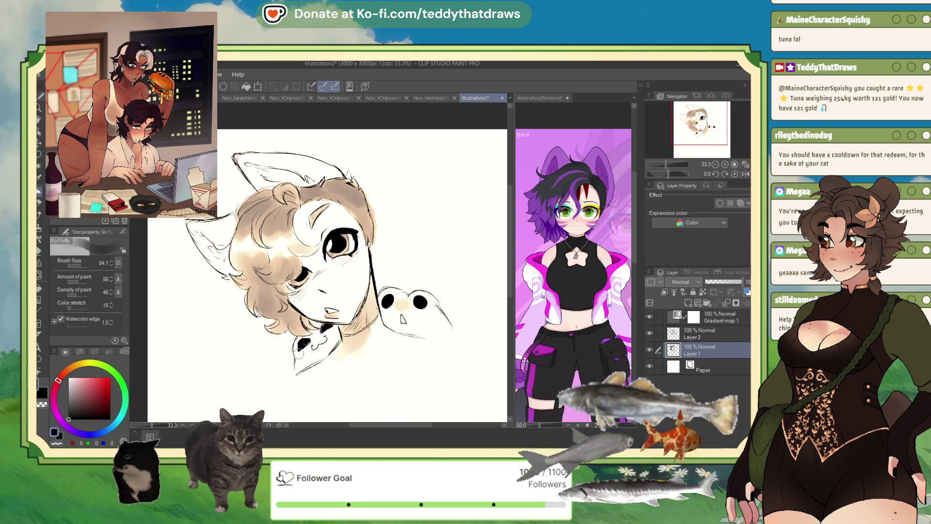
click(316, 338)
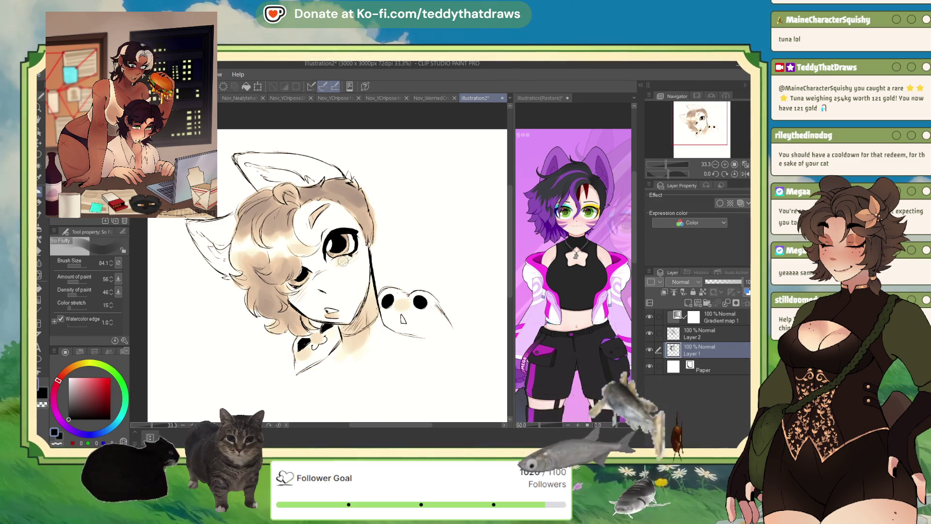
drag(340, 262, 357, 259)
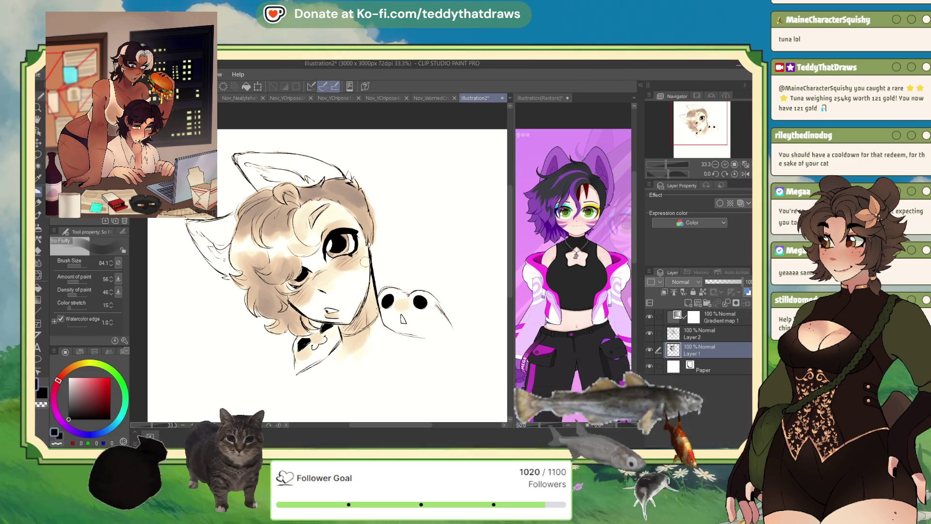
Switch to the G-pen painting in white and select Layer 2
scroll(365, 262, down, 2)
scroll(358, 204, up, 2)
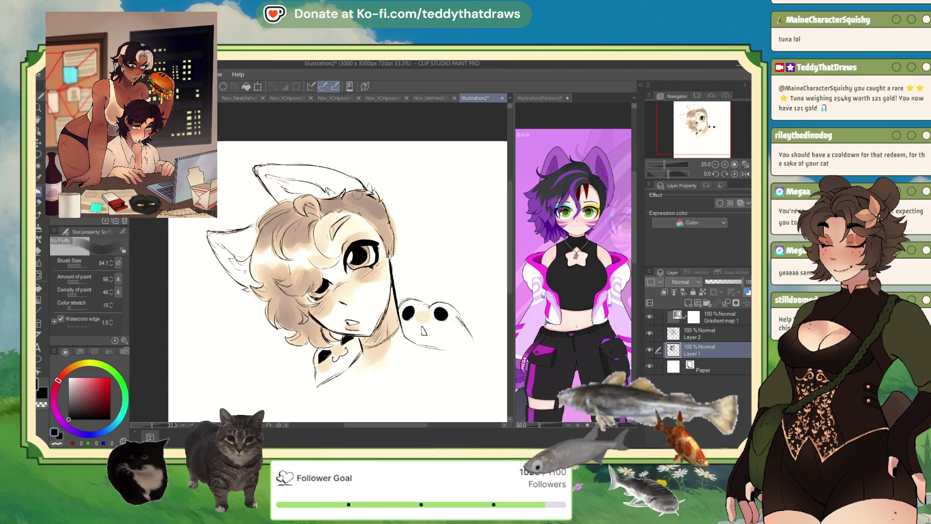
click(39, 335)
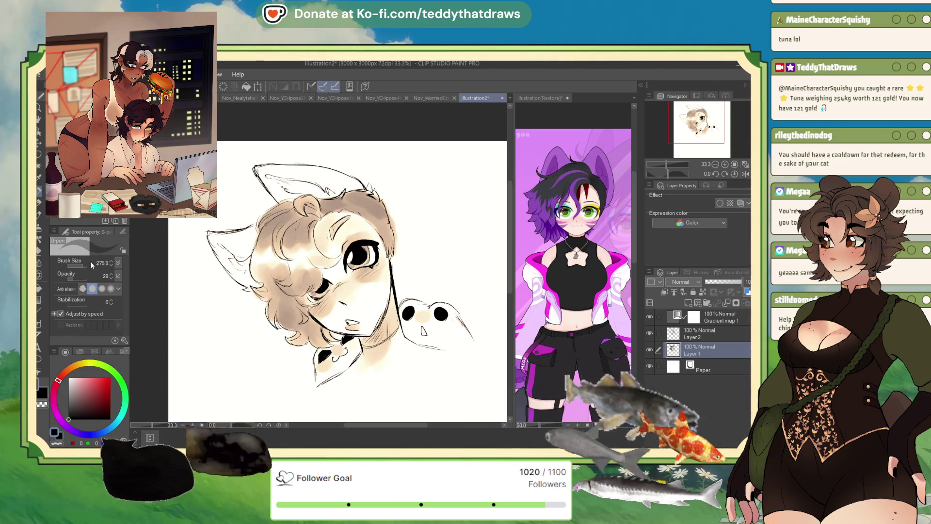
click(698, 334)
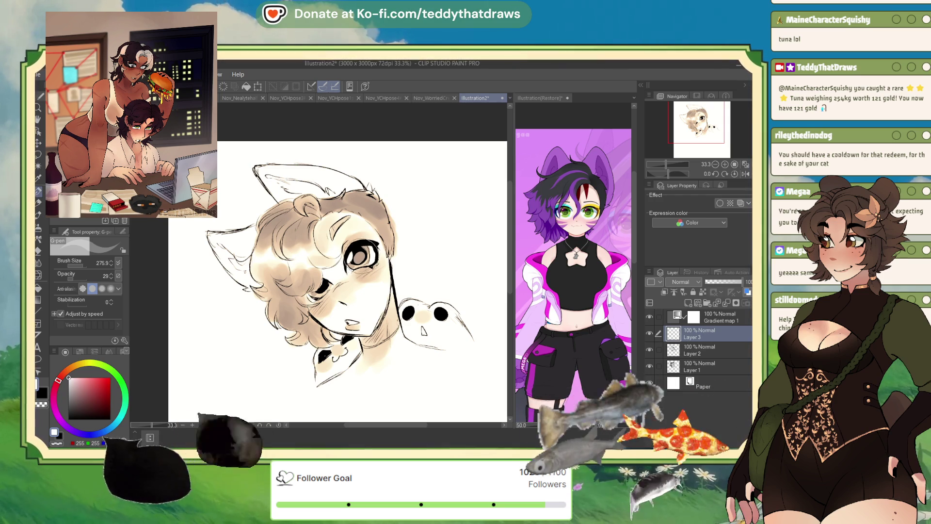
Undo the thick eye stroke and set the G-pen to size 56.6 at 100 opacity
key(ctrl+z)
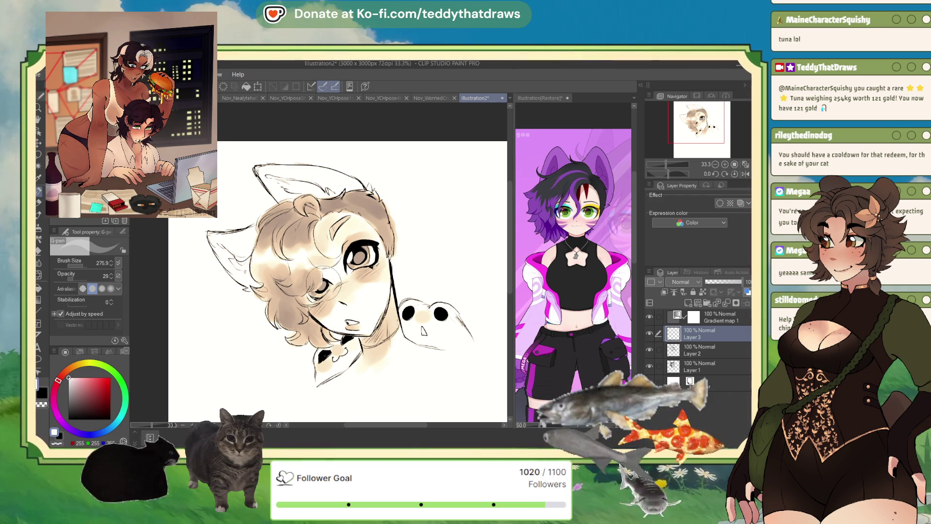
mouse_move(73, 265)
mouse_down()
mouse_move(112, 263)
mouse_move(87, 264)
mouse_up()
key(p)
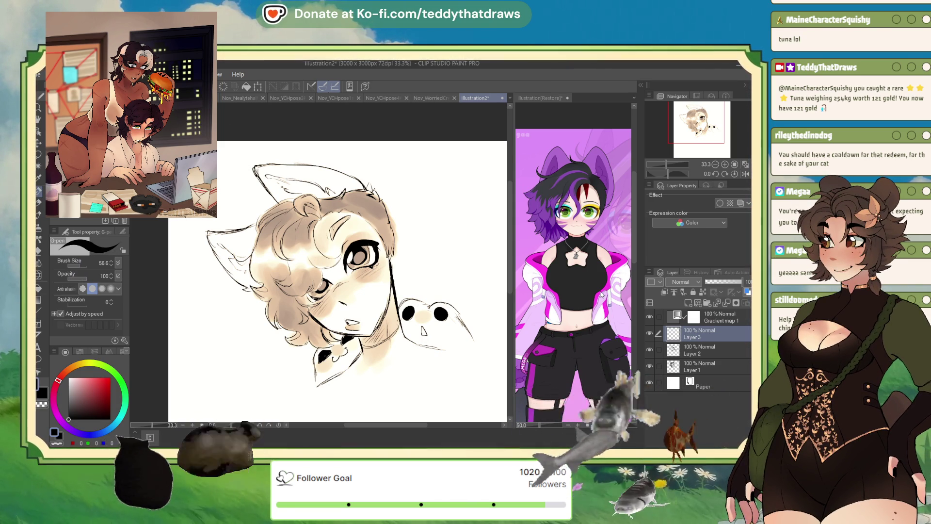
Add a new raster layer between Layer 2 and Layer 1 at 47% opacity
click(691, 348)
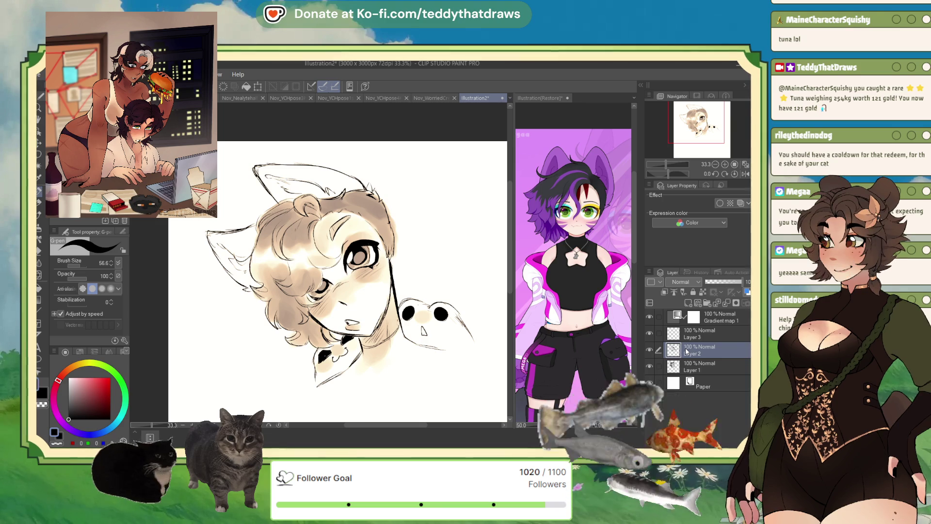
click(688, 303)
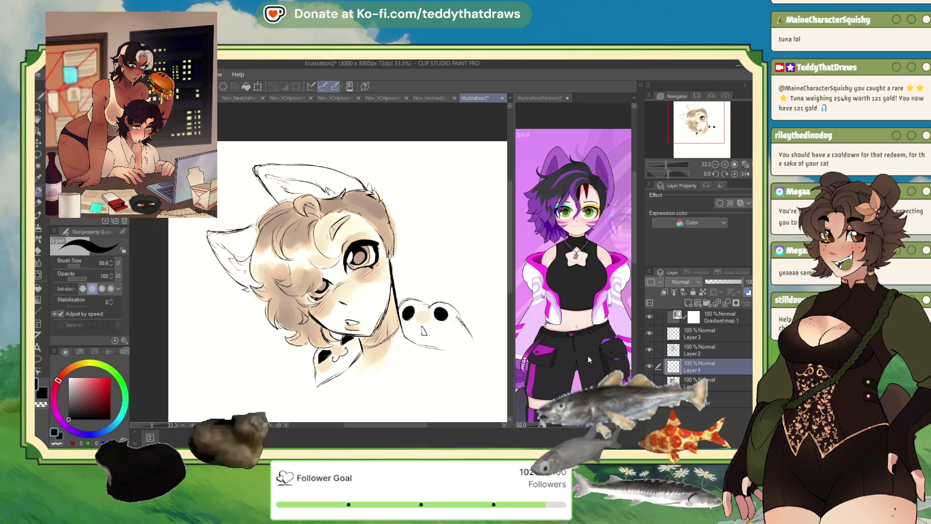
click(723, 281)
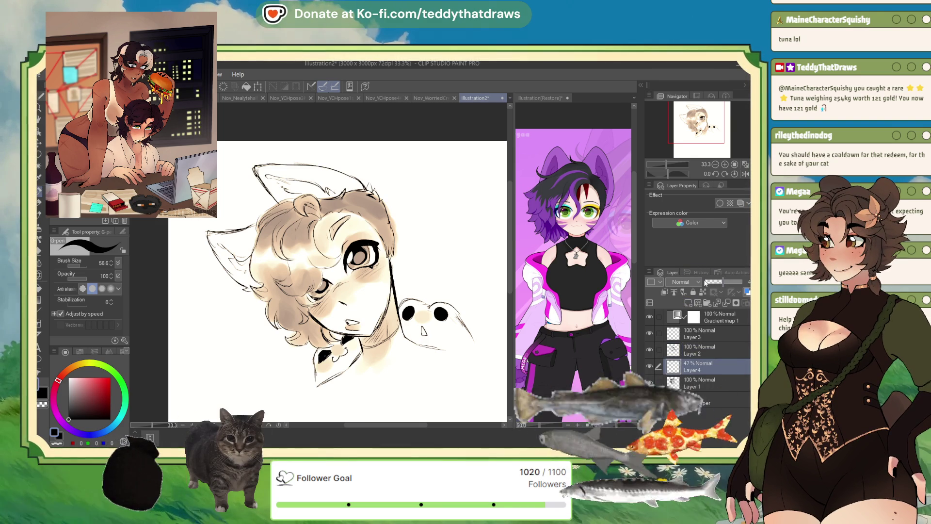
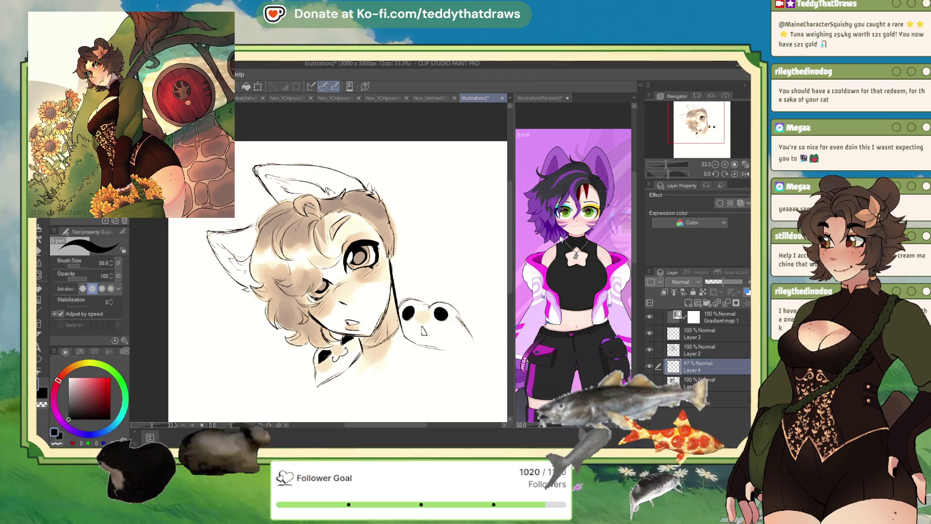
Check the sketch mirrored with Flip Horizontal and make black the drawing colour
click(745, 175)
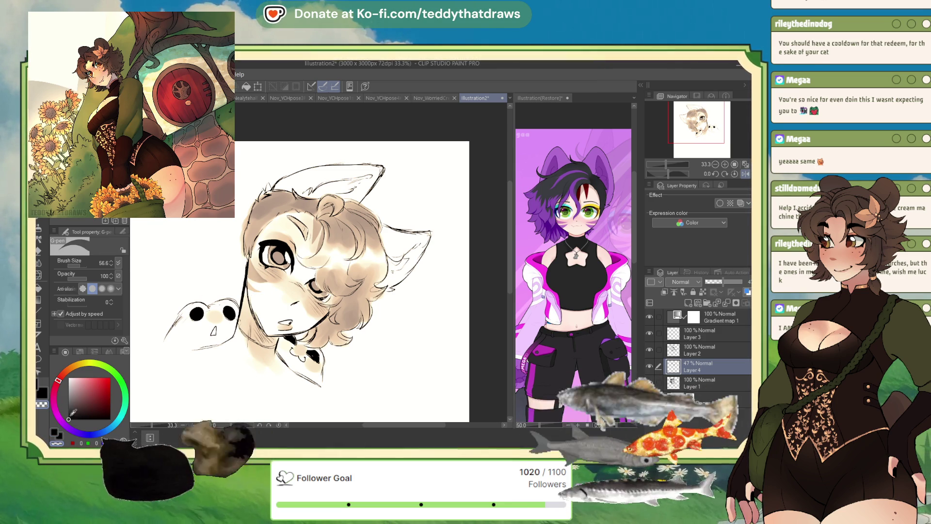
click(56, 432)
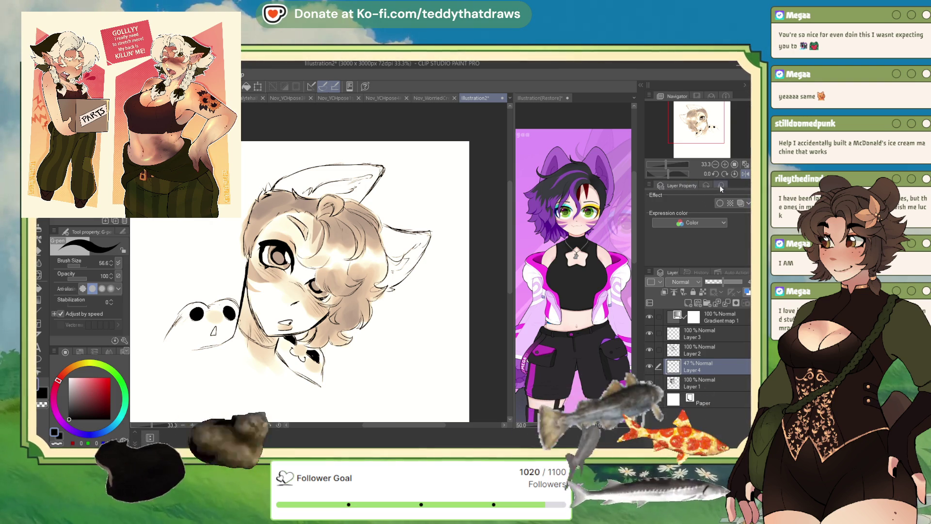
key(h)
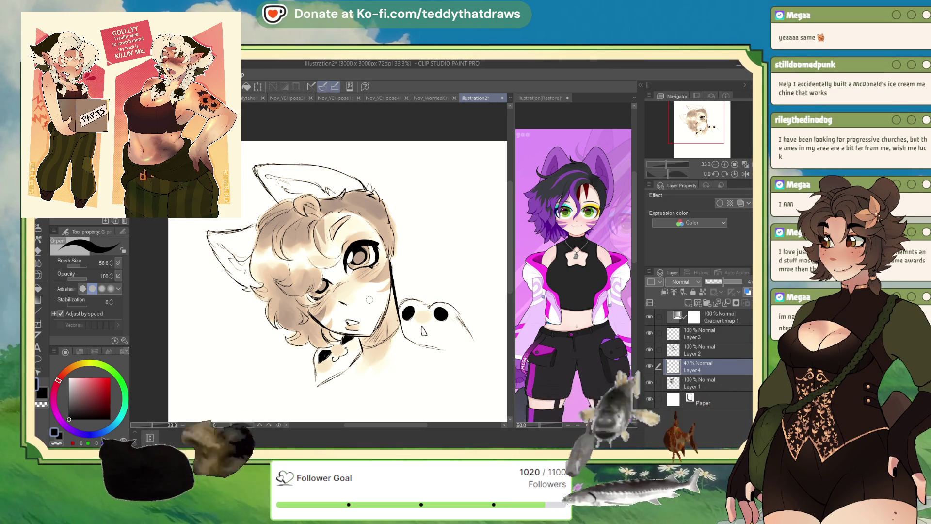
scroll(370, 300, up, 5)
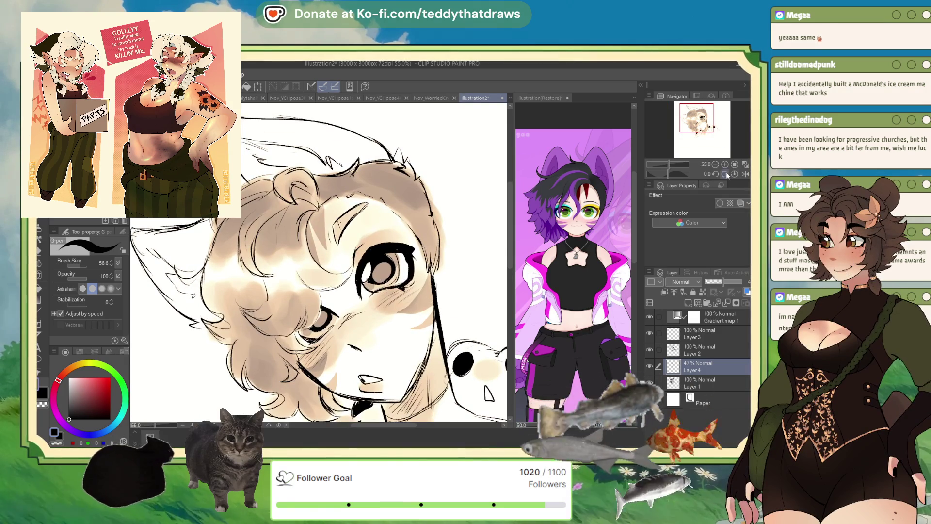
click(745, 174)
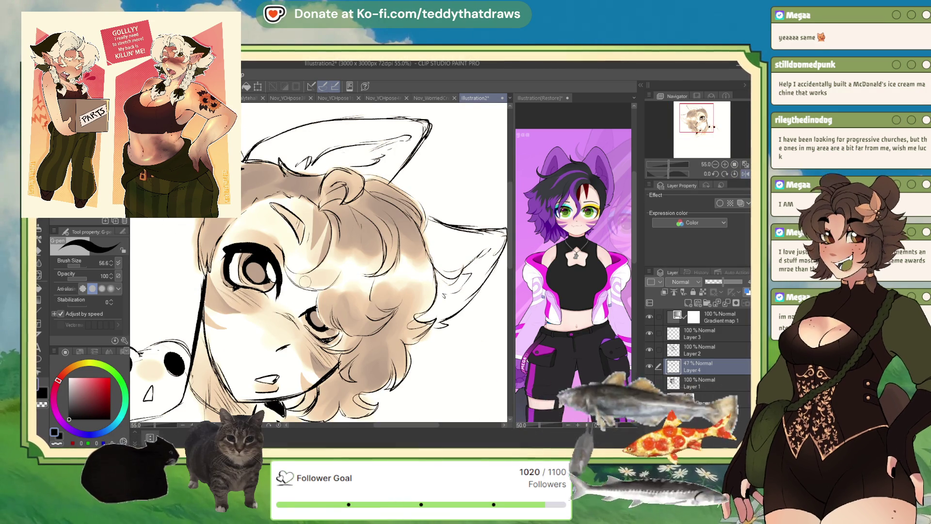
click(746, 175)
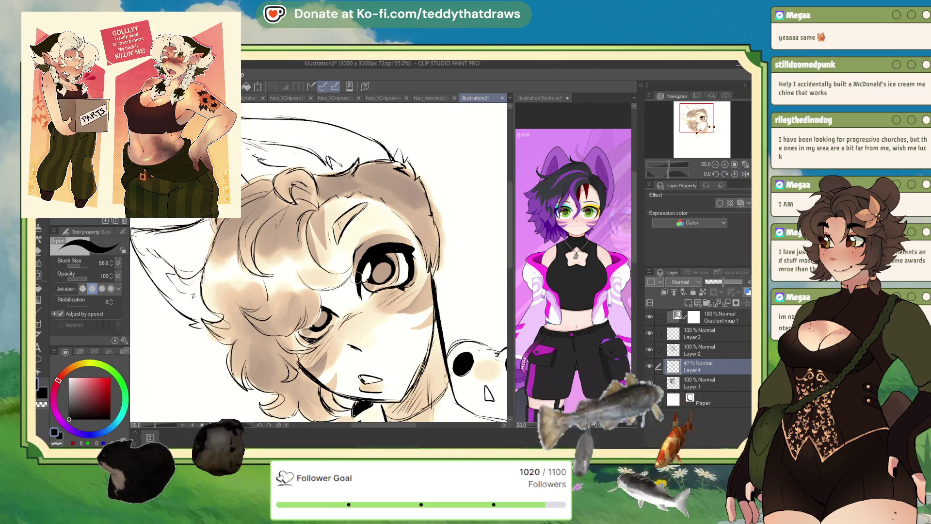
scroll(362, 272, down, 3)
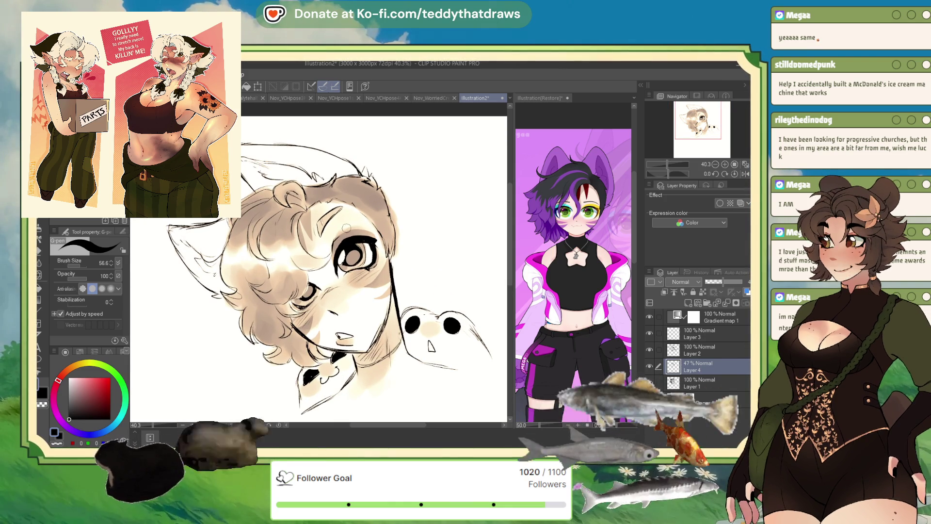
On Layer 1, deepen the hair shading beside the eye with the So Fluffy watercolour brush
click(698, 382)
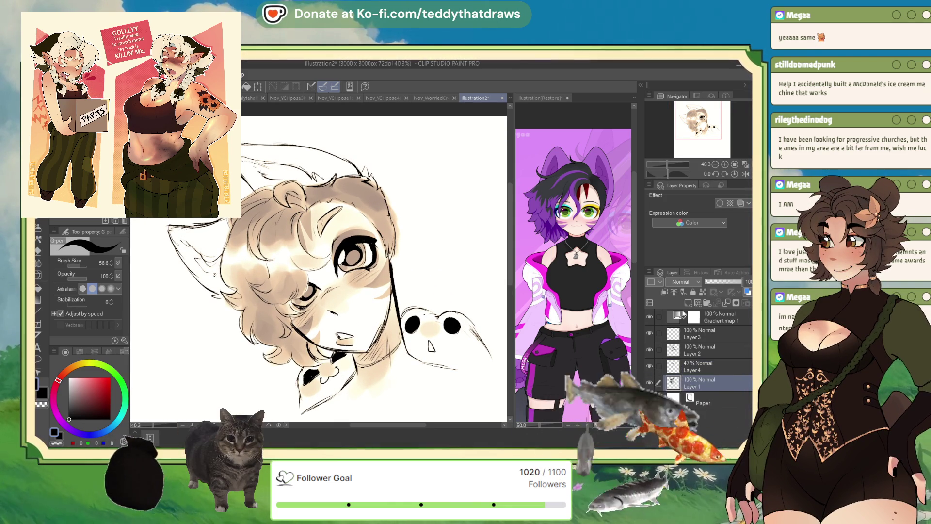
key(b)
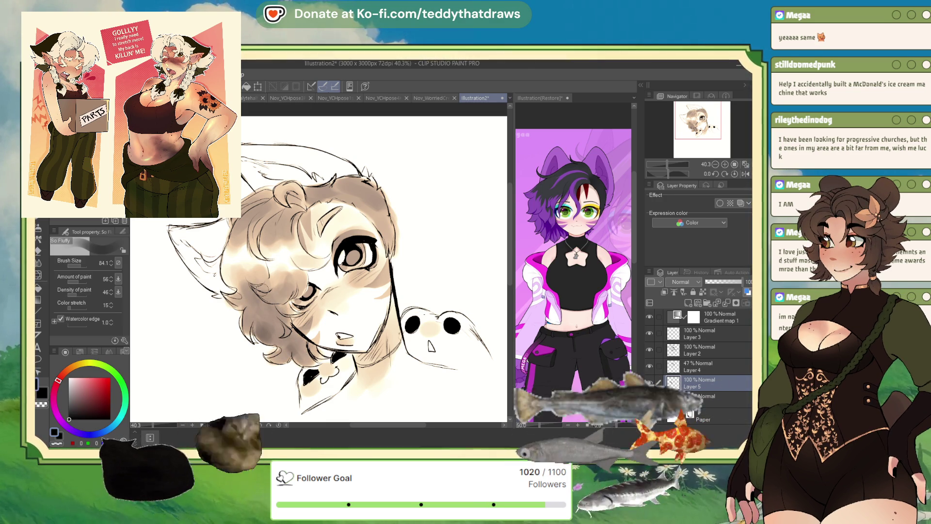
drag(285, 286, 292, 292)
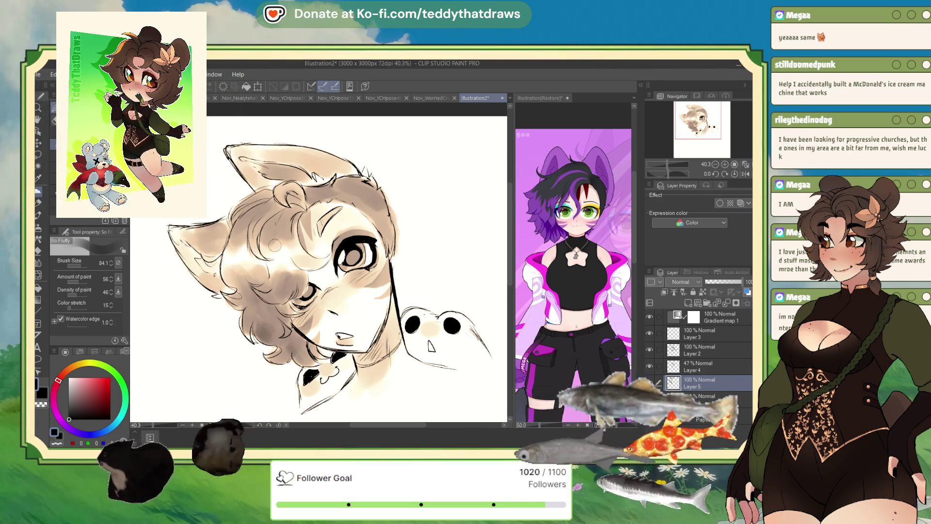
scroll(319, 269, down, 3)
scroll(351, 290, up, 2)
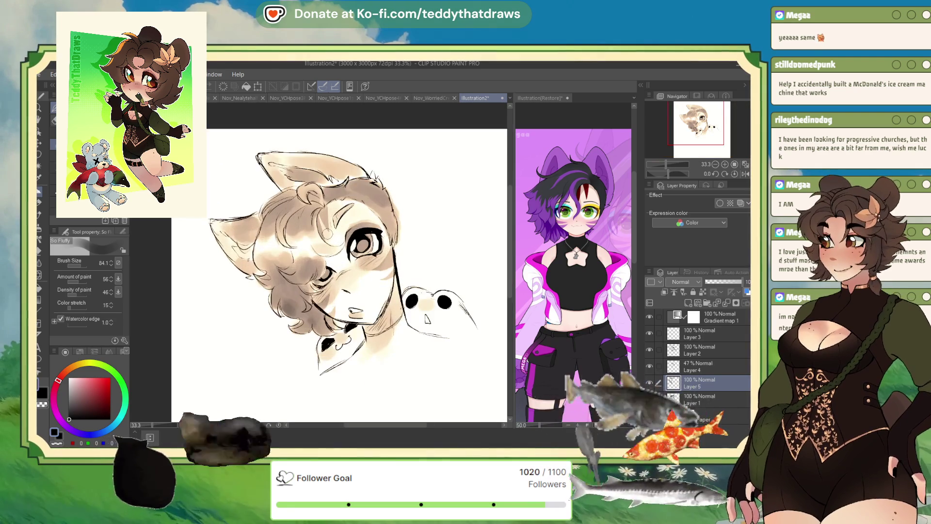
On Layer 3, dot white G-pen highlights into the character's upper and lower eyes
click(694, 335)
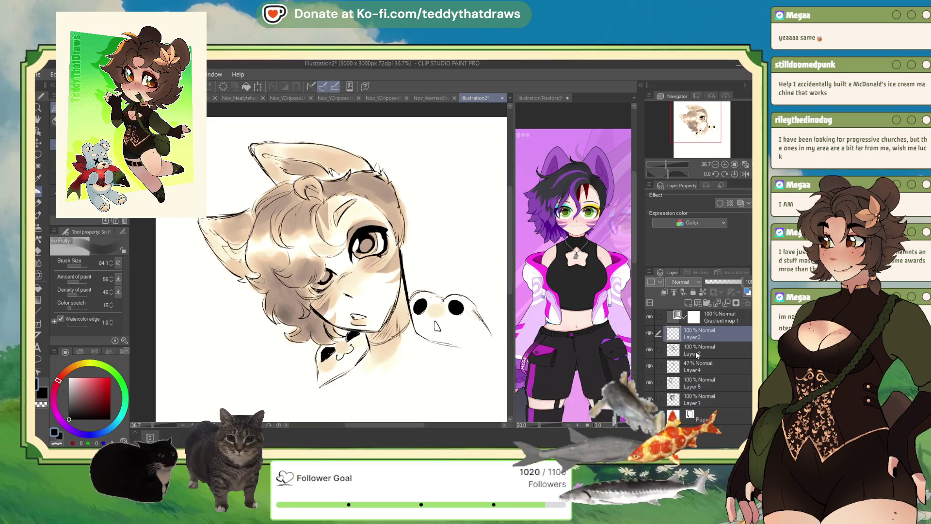
key(x)
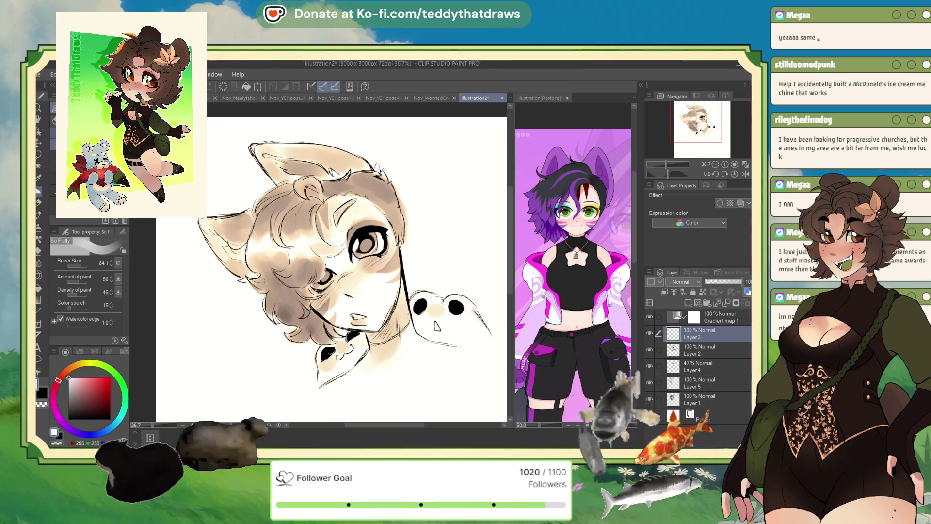
key(p)
click(362, 246)
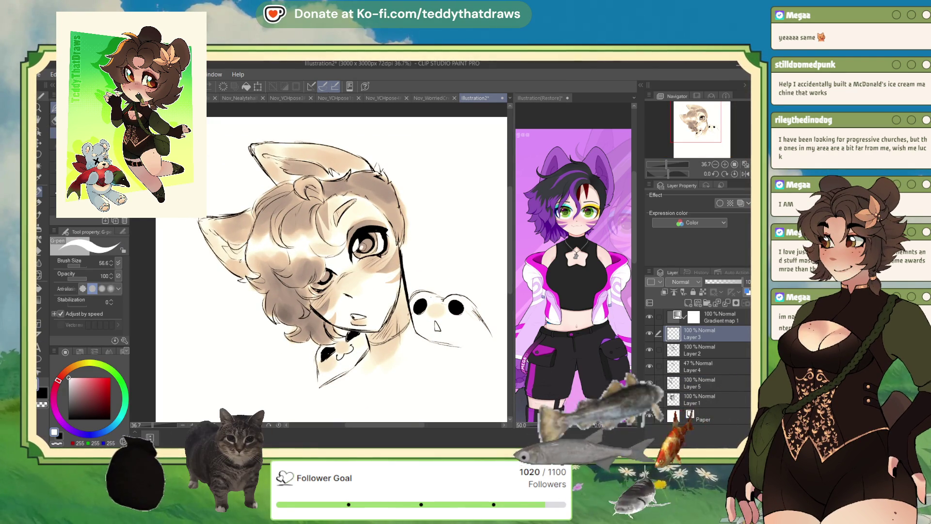
click(322, 277)
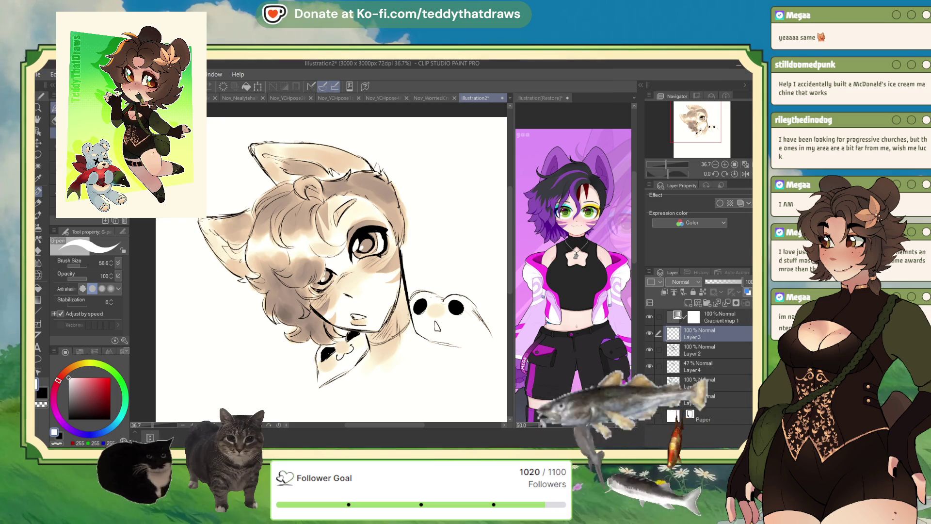
scroll(331, 269, down, 5)
scroll(356, 239, up, 5)
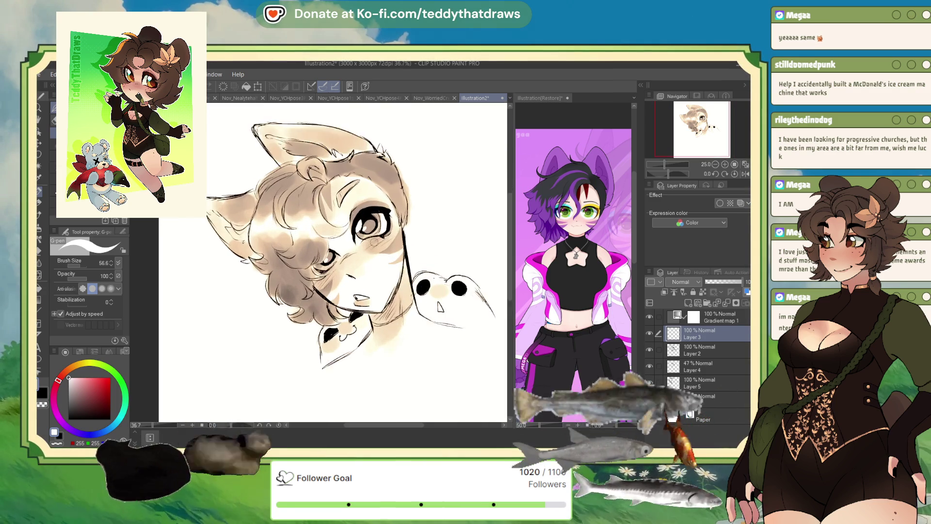
Add white highlights to both of the creature's eyes and leave pen opacity at 100
key(x)
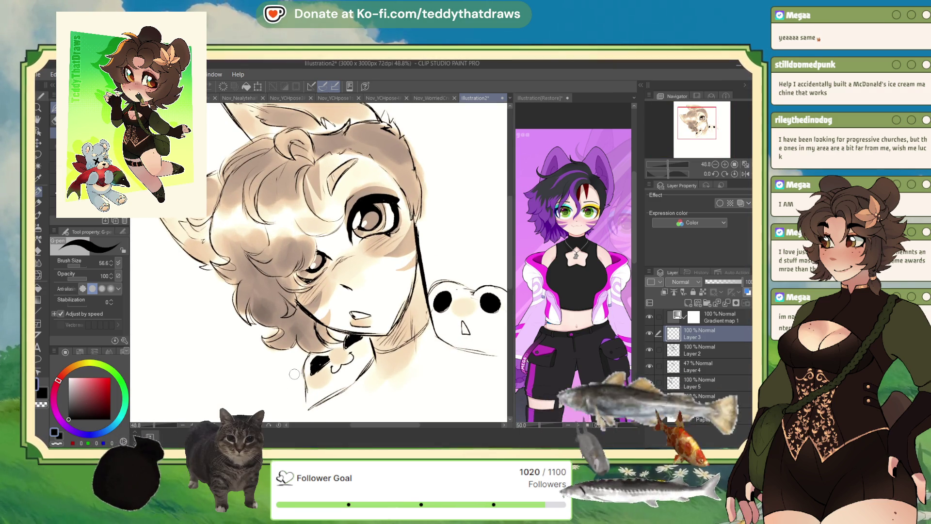
scroll(320, 262, down, 1)
key(x)
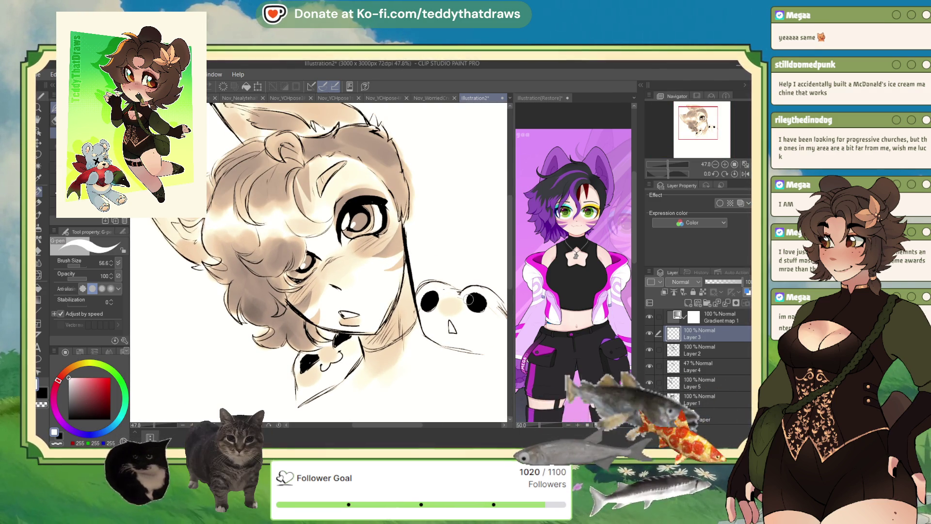
click(473, 296)
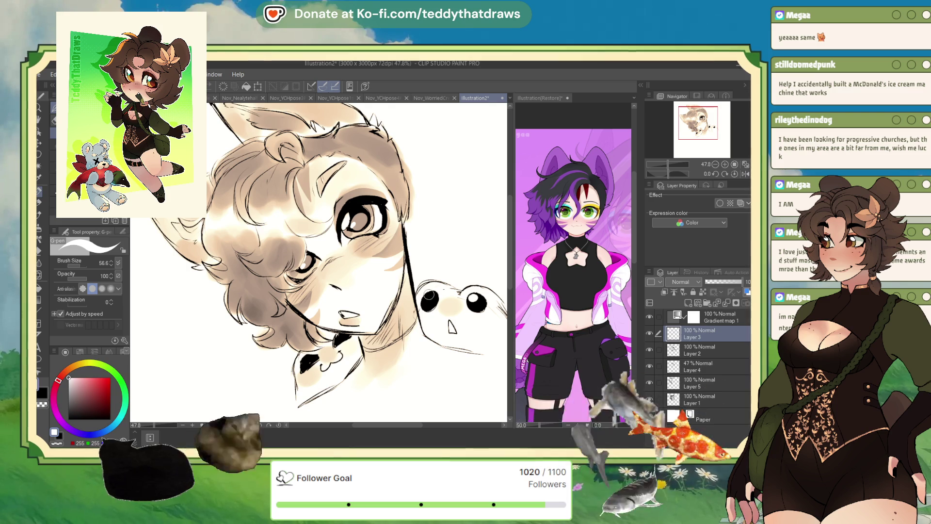
click(427, 297)
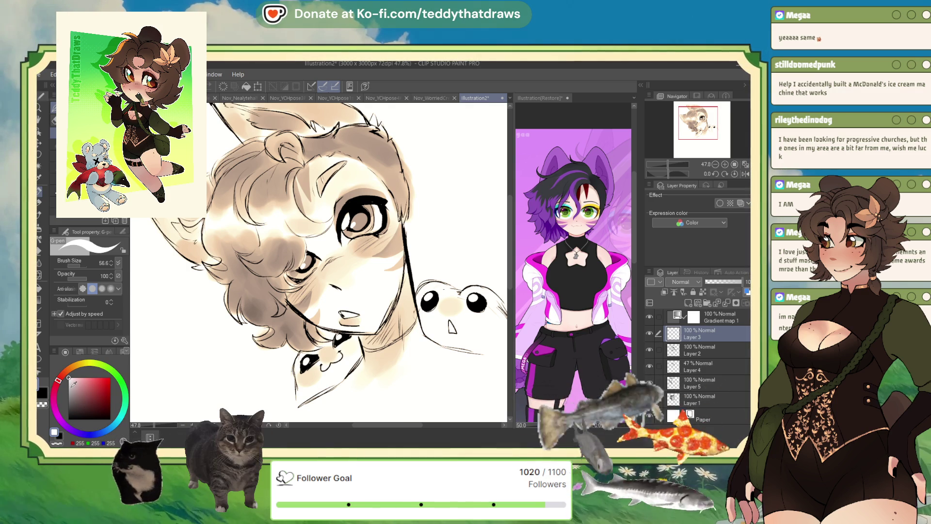
click(86, 278)
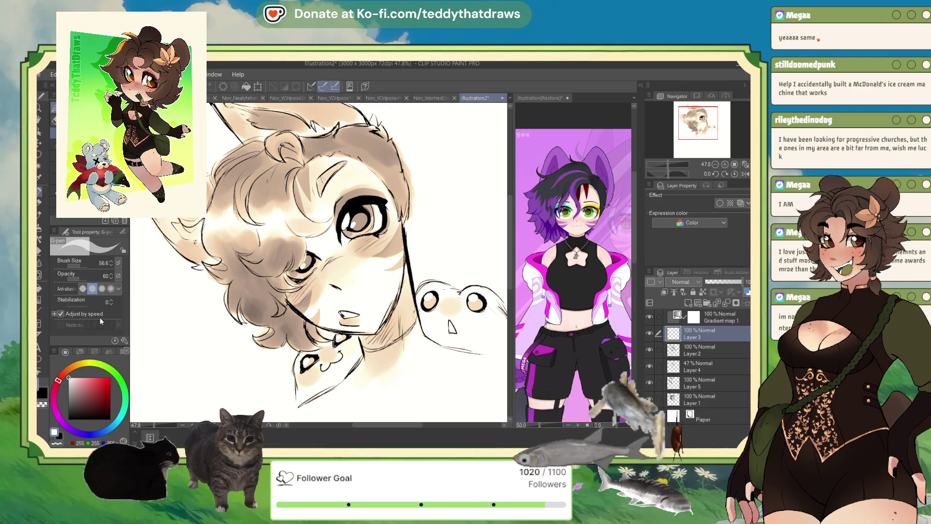
click(101, 276)
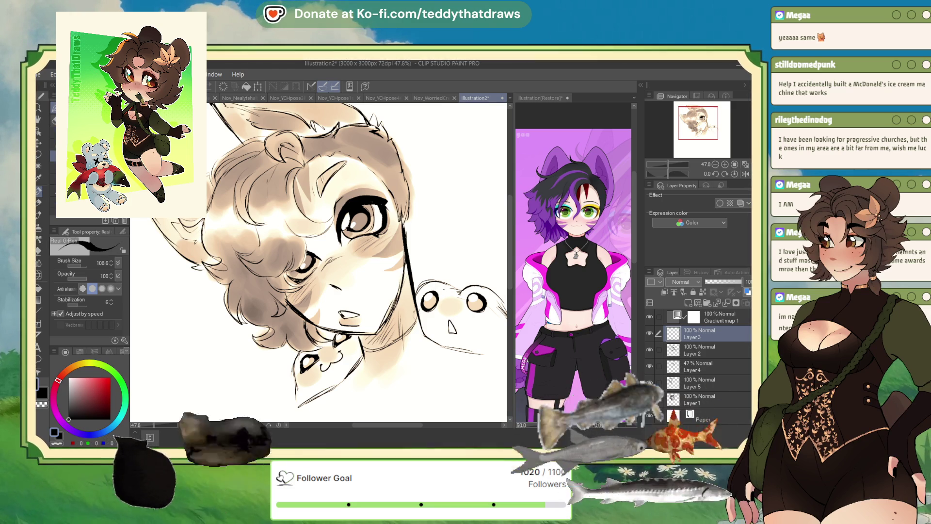
scroll(330, 264, down, 2)
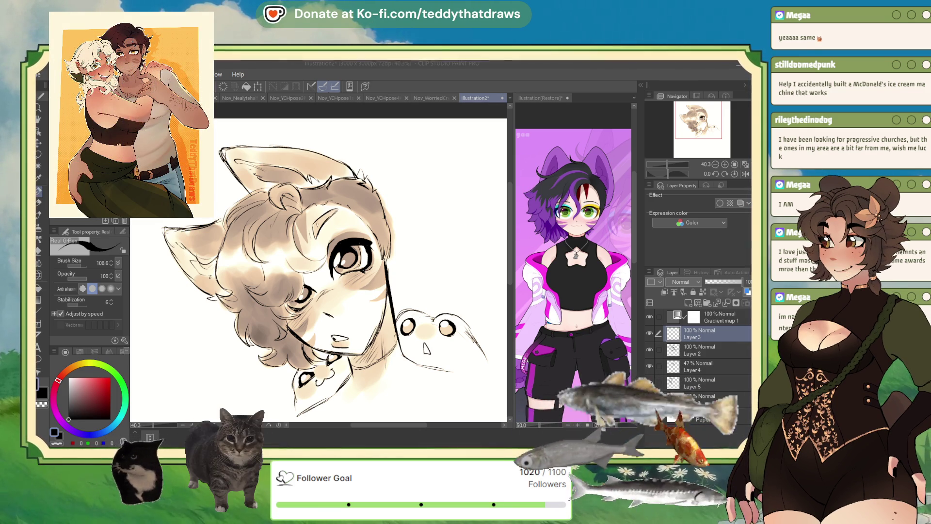
On Layer 2, darken the hair shading at the left, top right and near the left ear
click(692, 347)
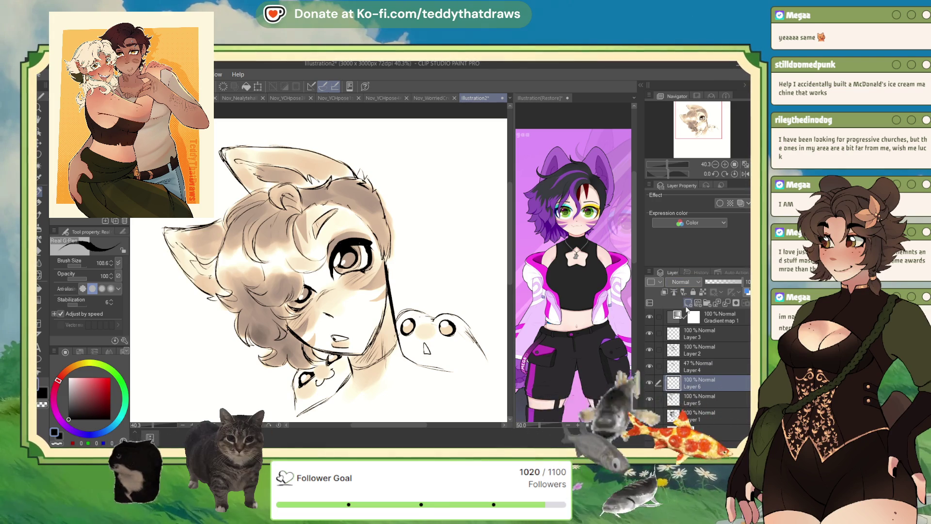
key(b)
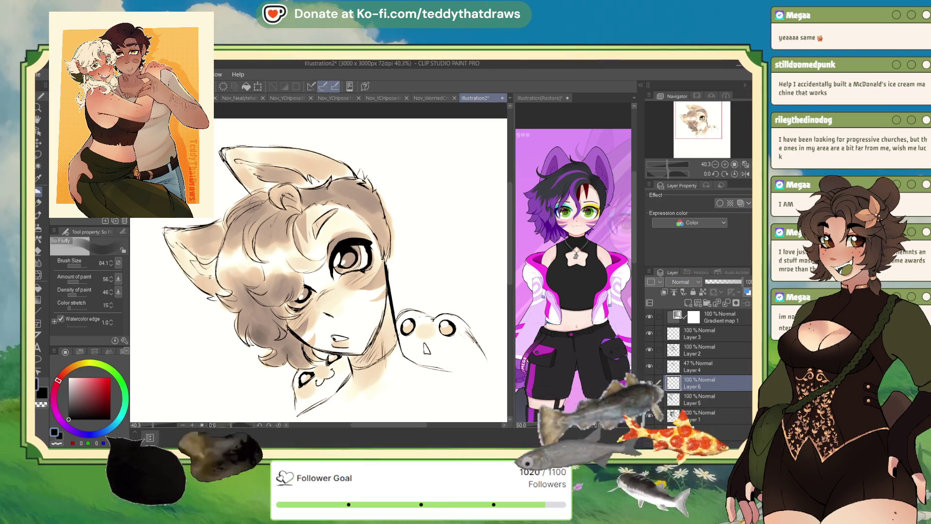
mouse_move(255, 203)
mouse_down()
mouse_move(245, 208)
mouse_move(280, 221)
mouse_move(291, 190)
mouse_up()
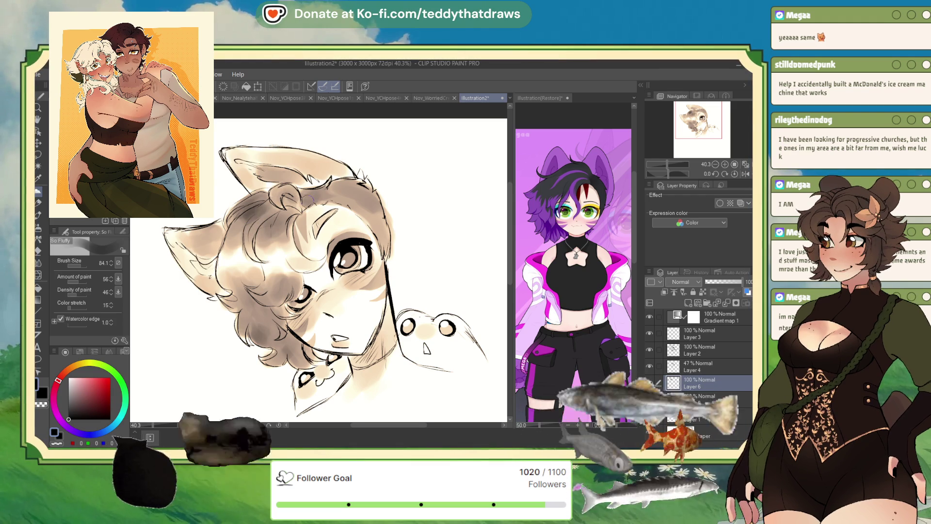
drag(347, 193, 362, 193)
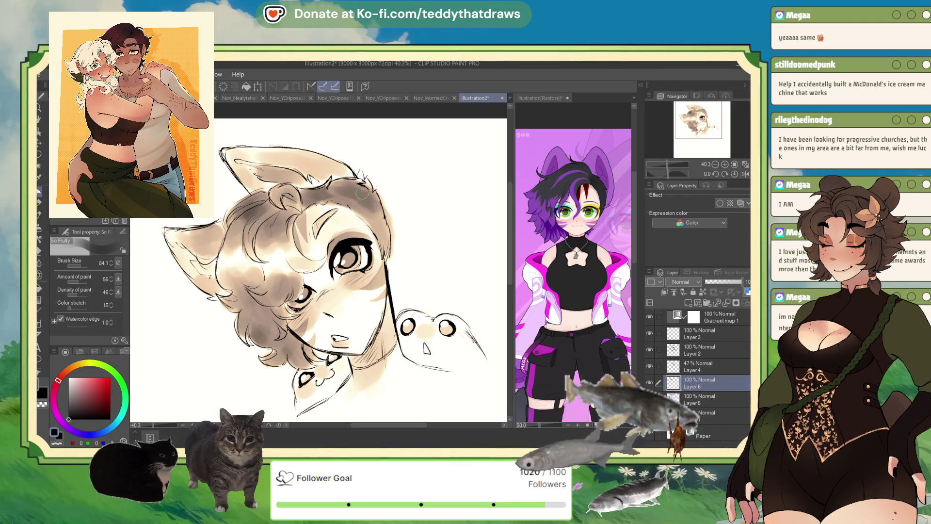
mouse_move(297, 161)
mouse_down()
mouse_move(315, 175)
mouse_move(327, 163)
mouse_up()
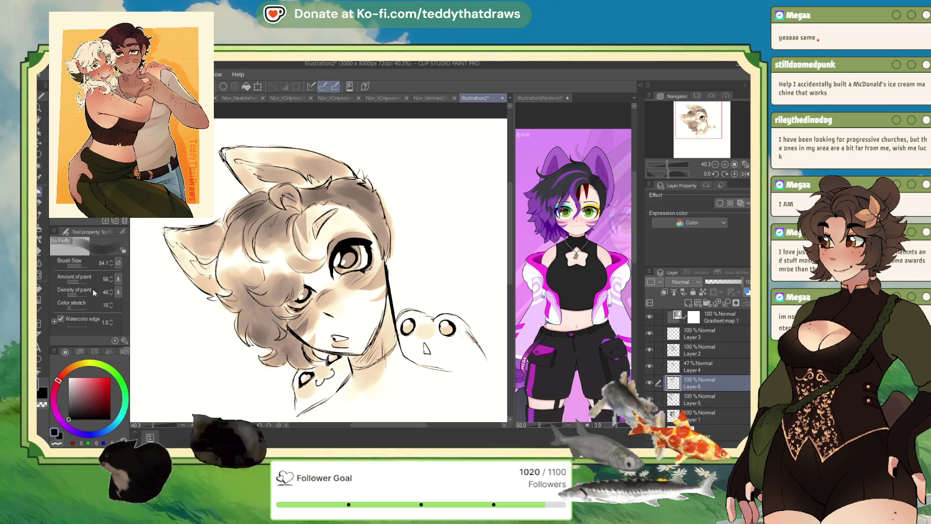
Add Layers 7 and 8 above Layer 4, with a white G-pen at size 17.2
click(79, 265)
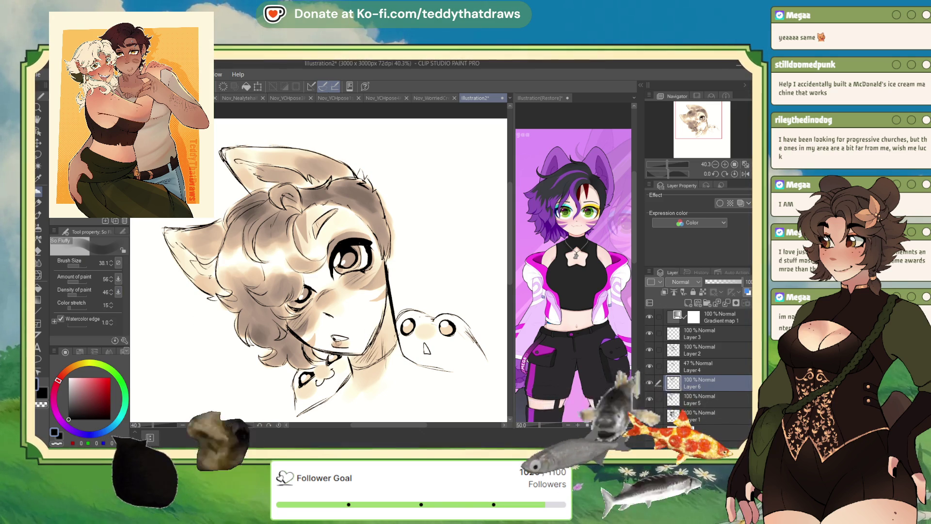
click(687, 303)
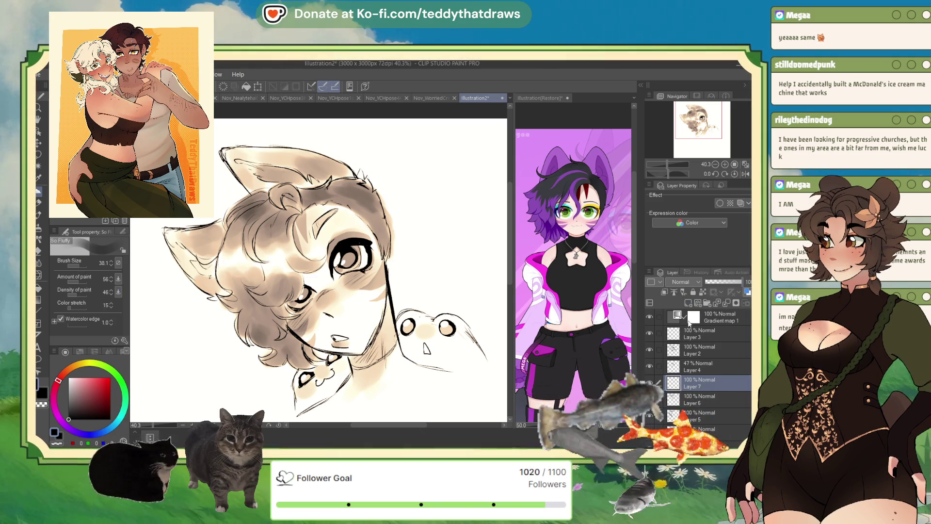
key(p)
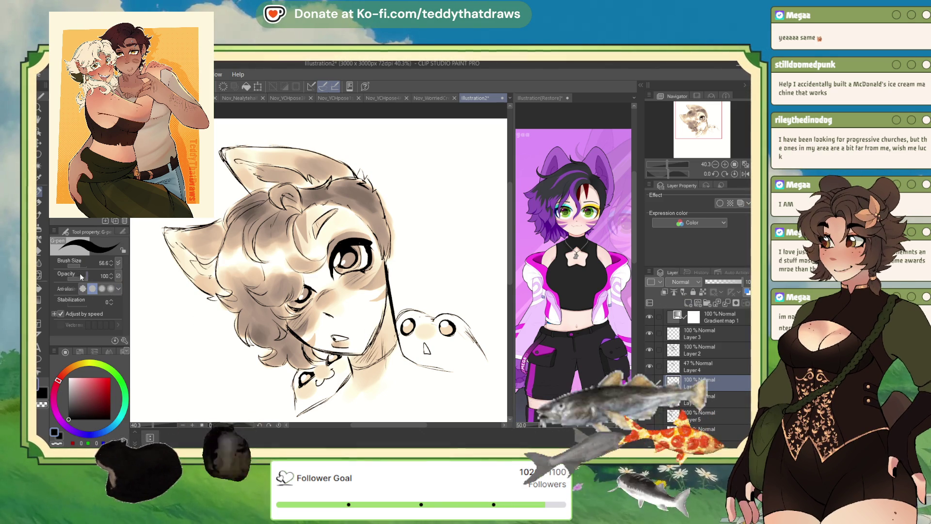
key(x)
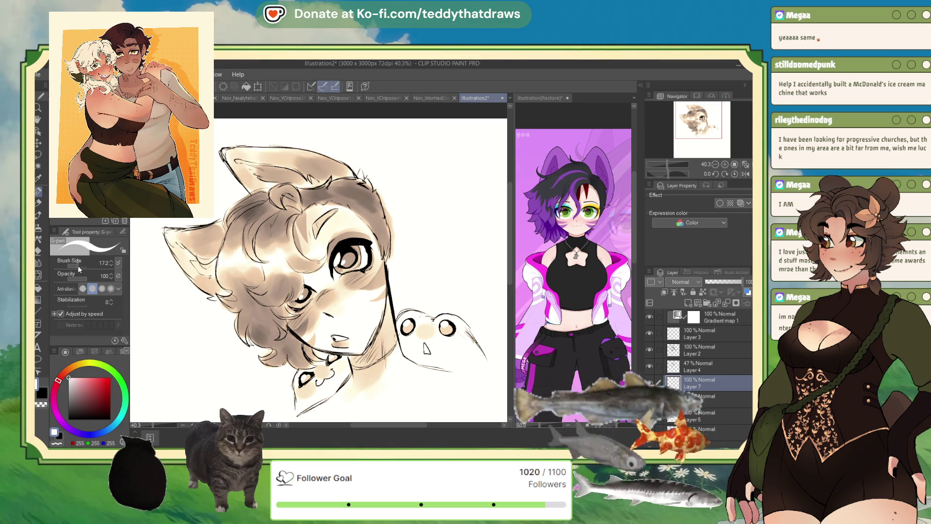
drag(78, 265, 74, 266)
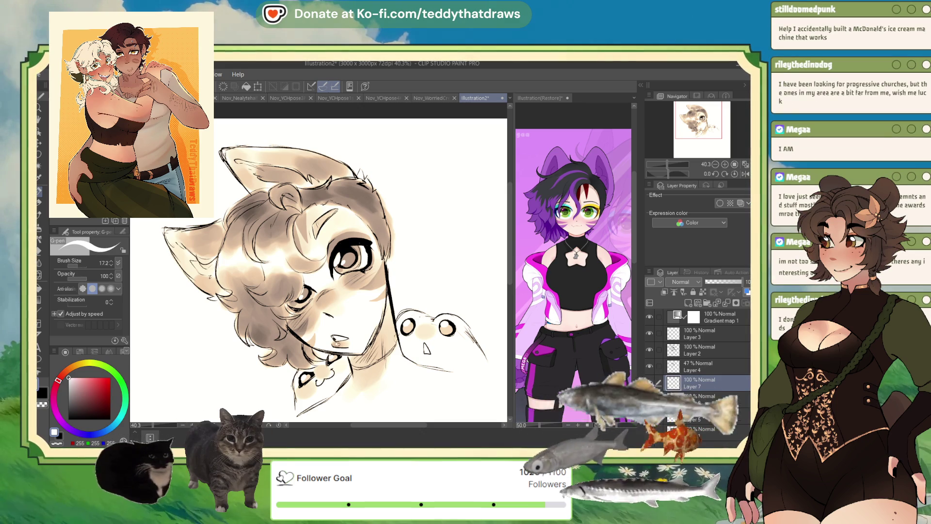
key(ctrl+minus)
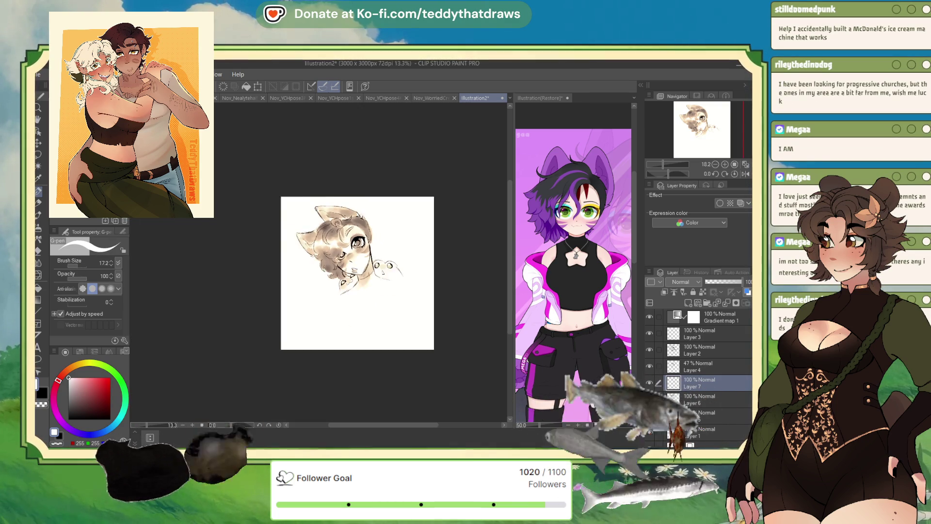
scroll(394, 306, up, 2)
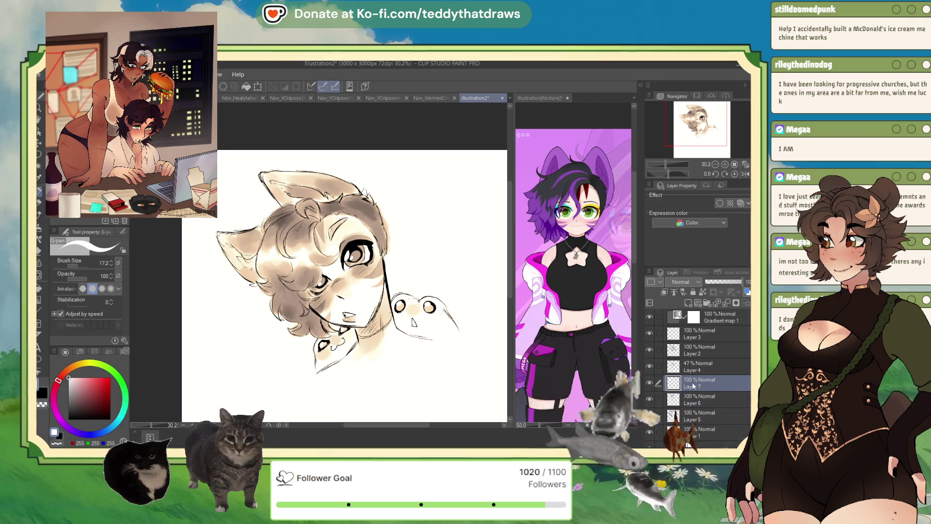
click(687, 303)
Shade soft brown around the small creature's eyes with a large low-opacity brush
key(x)
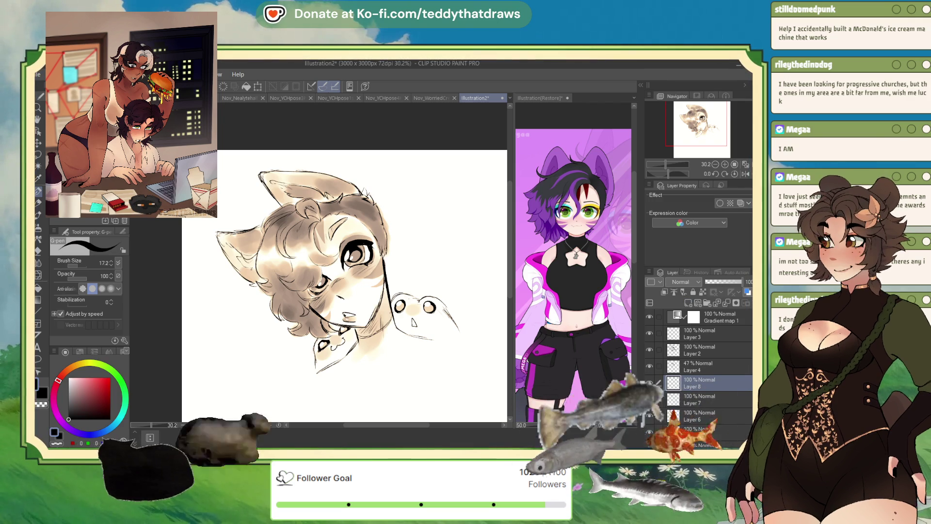
key(b)
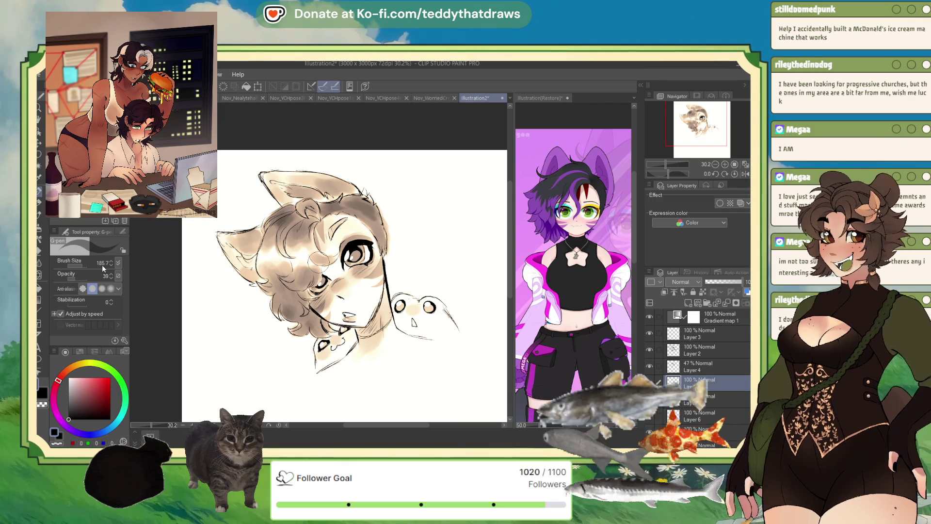
click(396, 304)
click(405, 300)
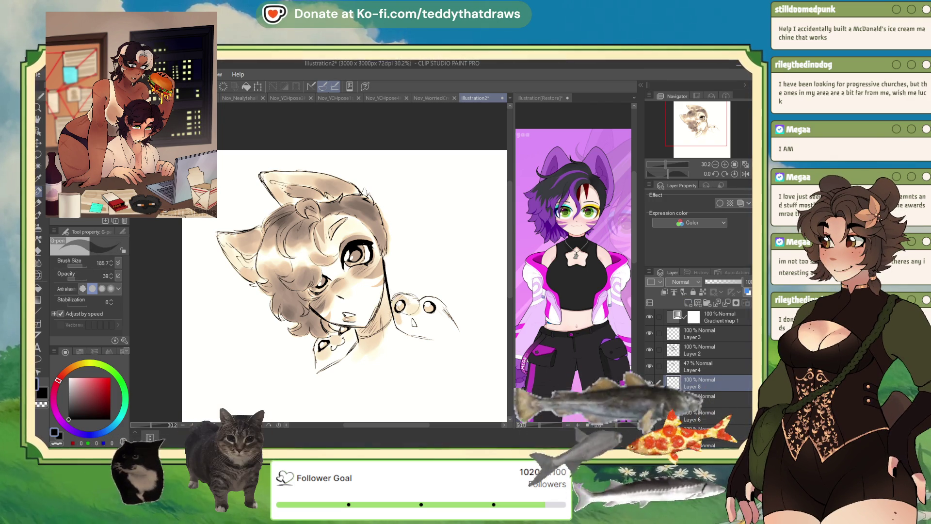
mouse_move(413, 322)
mouse_down()
mouse_move(436, 313)
mouse_move(435, 334)
mouse_move(442, 303)
mouse_up()
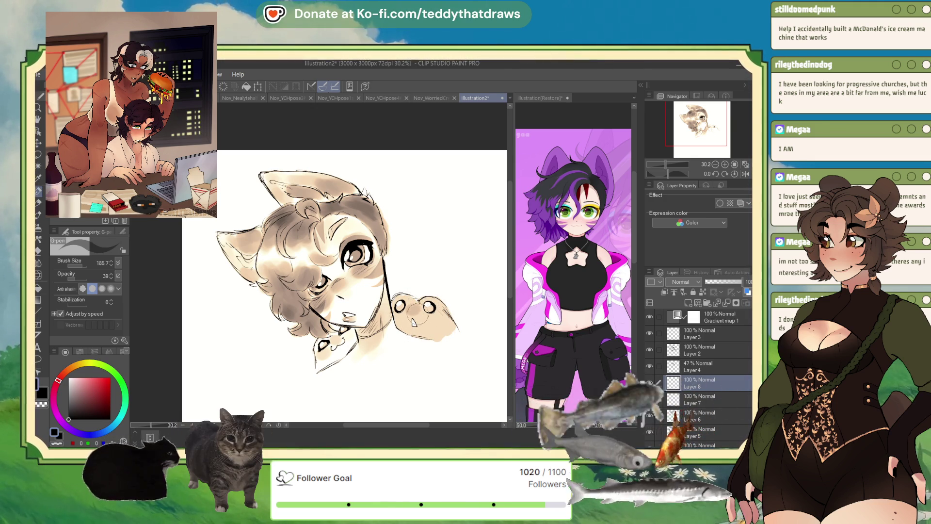
drag(74, 275, 72, 278)
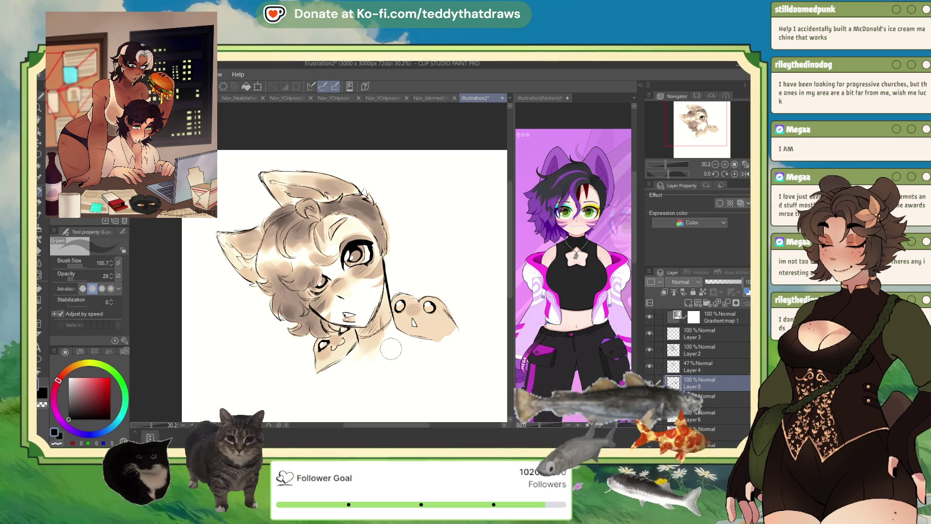
At opacity 58, paint the flat tan base over the chin, neck, body and shoulders
scroll(391, 348, up, 1)
click(77, 279)
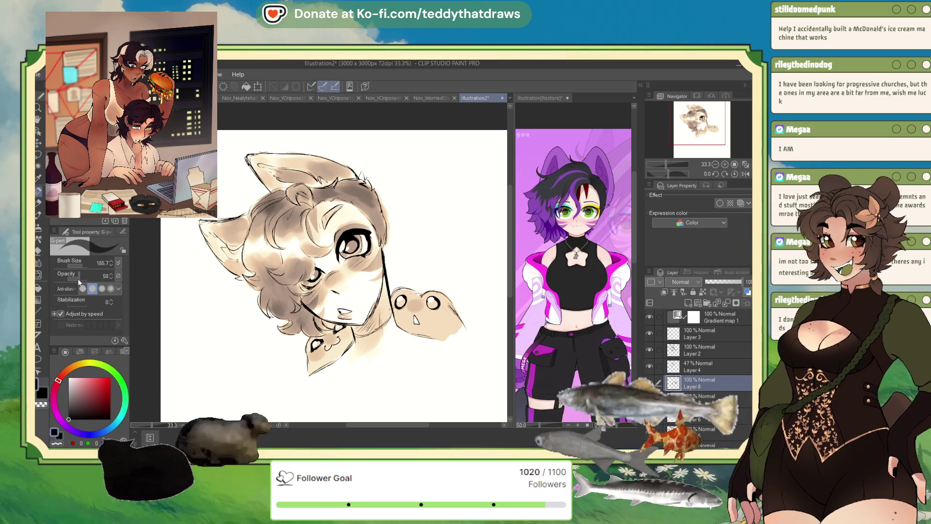
mouse_move(333, 372)
mouse_down()
mouse_move(320, 377)
mouse_move(350, 357)
mouse_move(325, 376)
mouse_move(388, 362)
mouse_move(385, 336)
mouse_move(395, 333)
mouse_move(440, 357)
mouse_up()
mouse_move(439, 364)
mouse_down()
mouse_move(334, 391)
mouse_move(343, 397)
mouse_up()
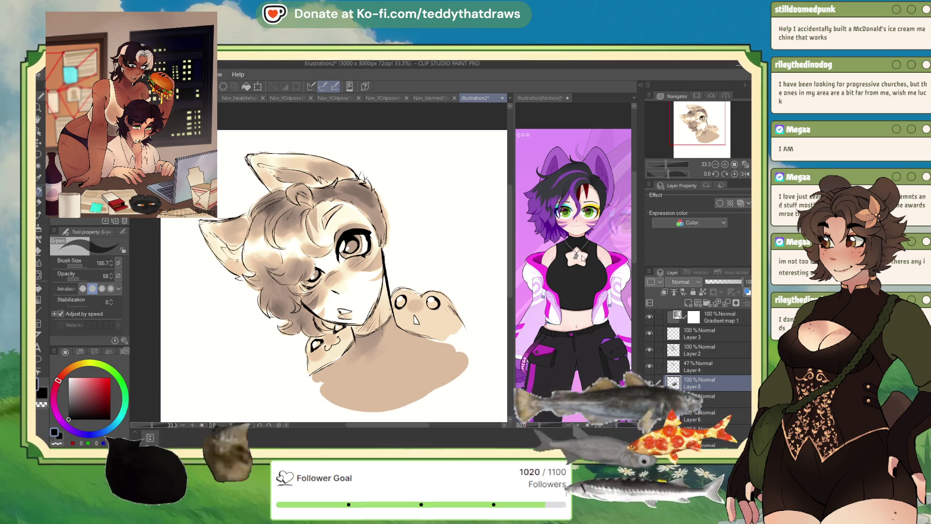
scroll(355, 213, down, 3)
scroll(355, 214, up, 3)
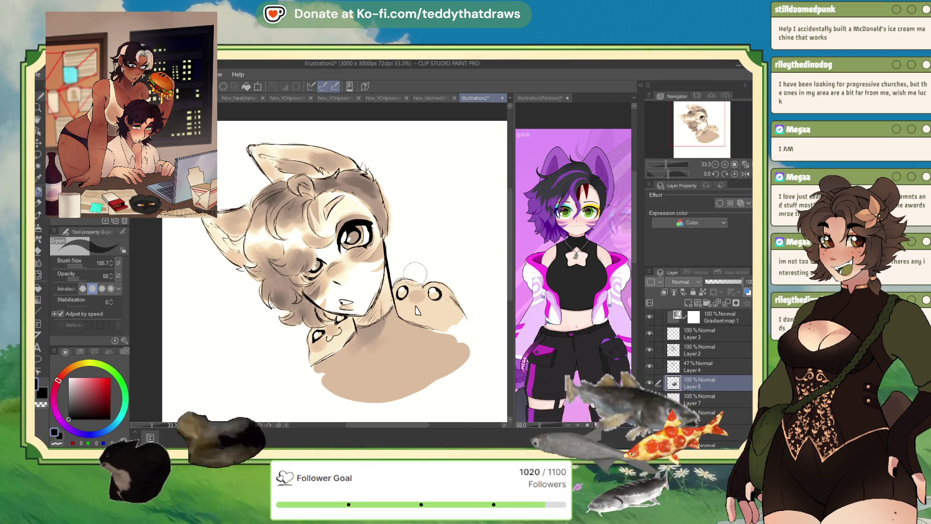
scroll(325, 229, down, 2)
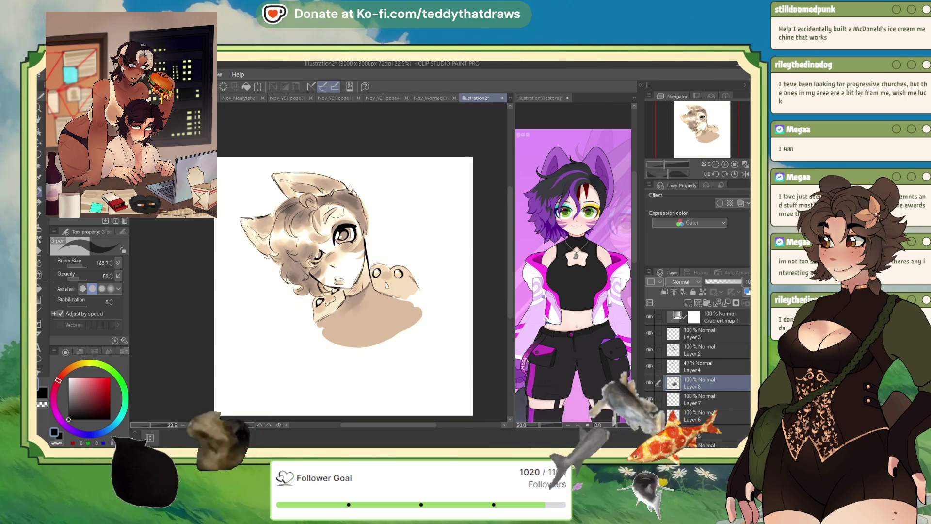
scroll(340, 207, up, 2)
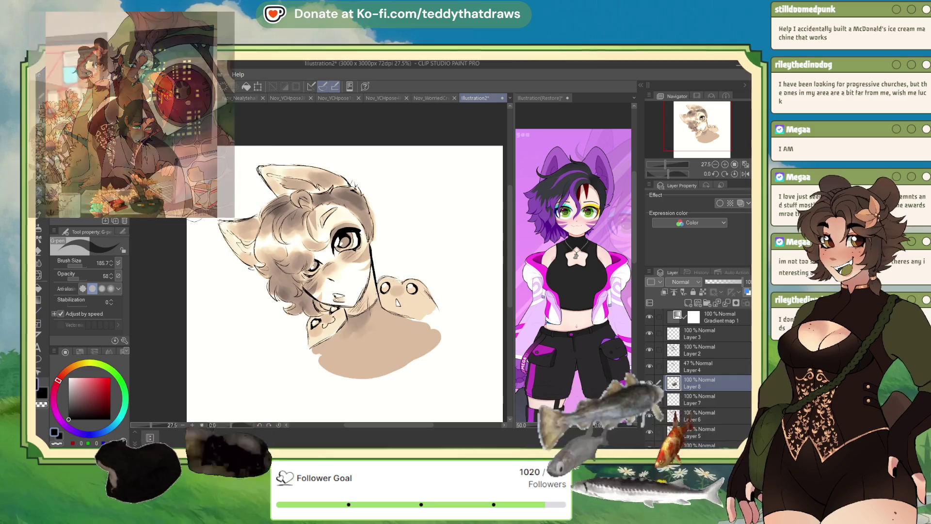
scroll(127, 275, down, 1)
scroll(342, 182, down, 1)
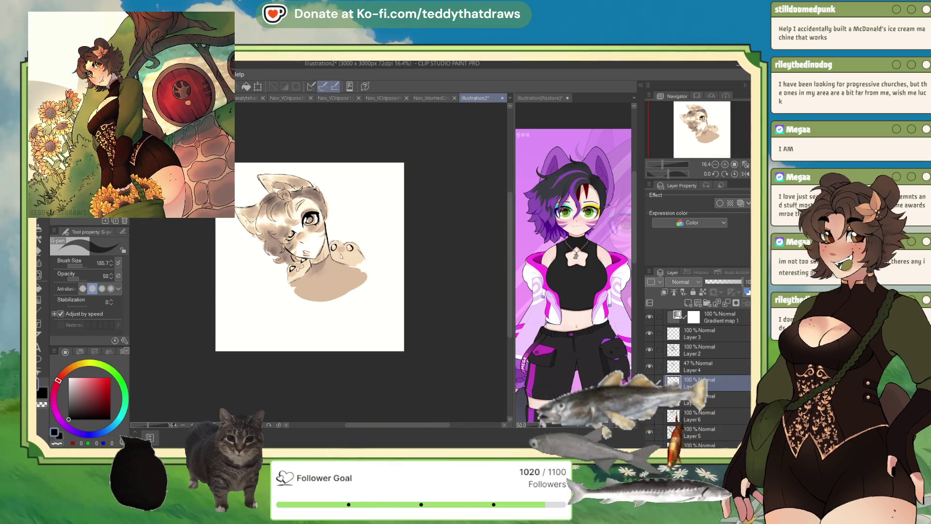
scroll(342, 182, up, 1)
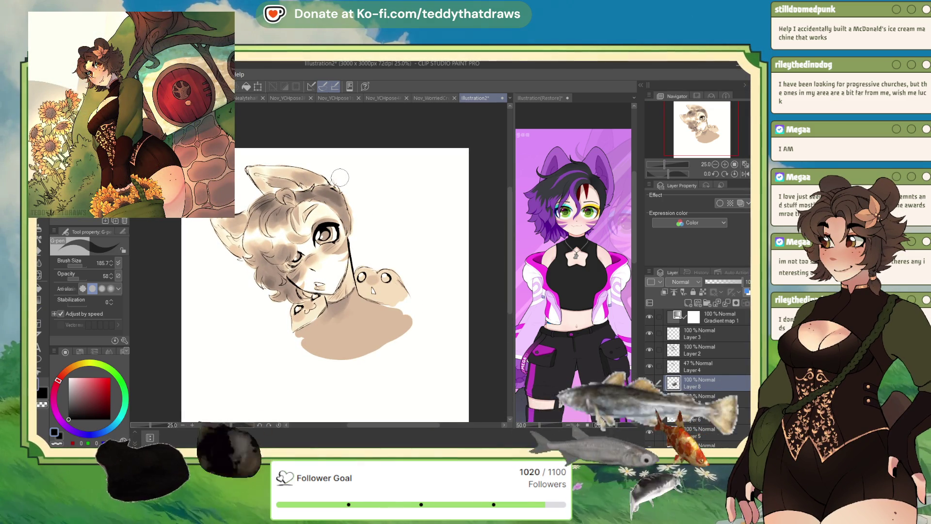
scroll(414, 194, down, 2)
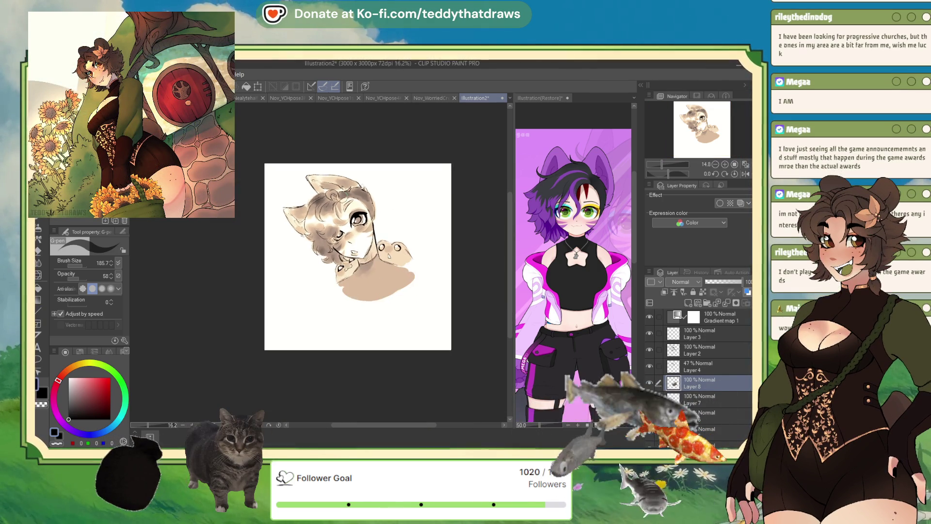
scroll(414, 193, up, 2)
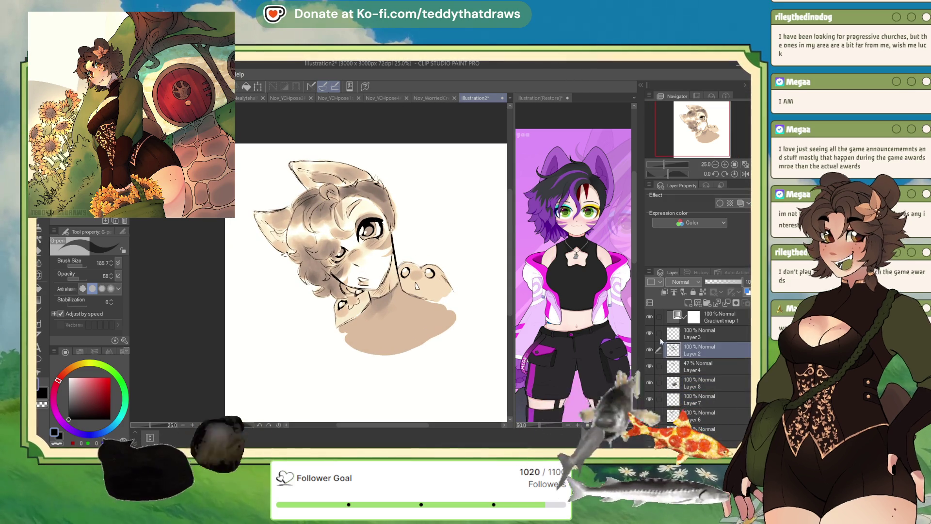
On Layer 2, lightly repaint the hair above the eye with a size-69 G-pen
click(677, 353)
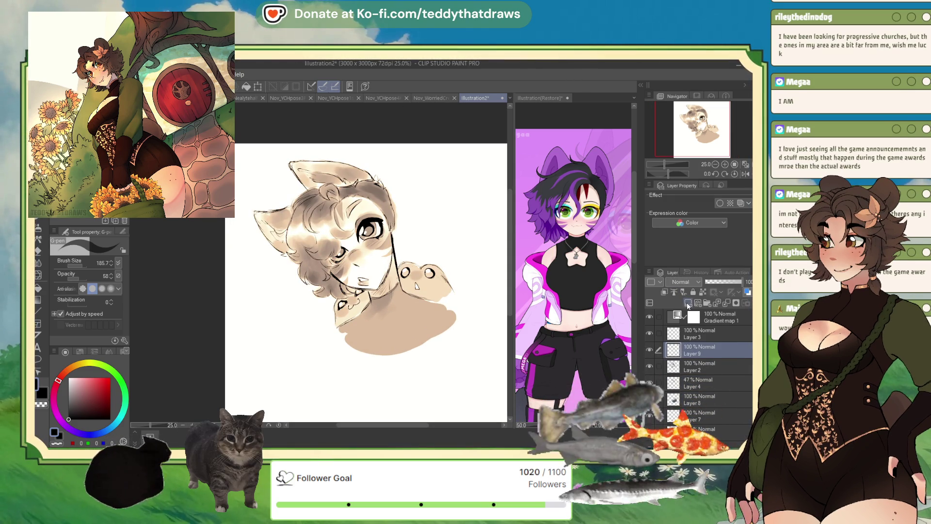
scroll(342, 209, up, 4)
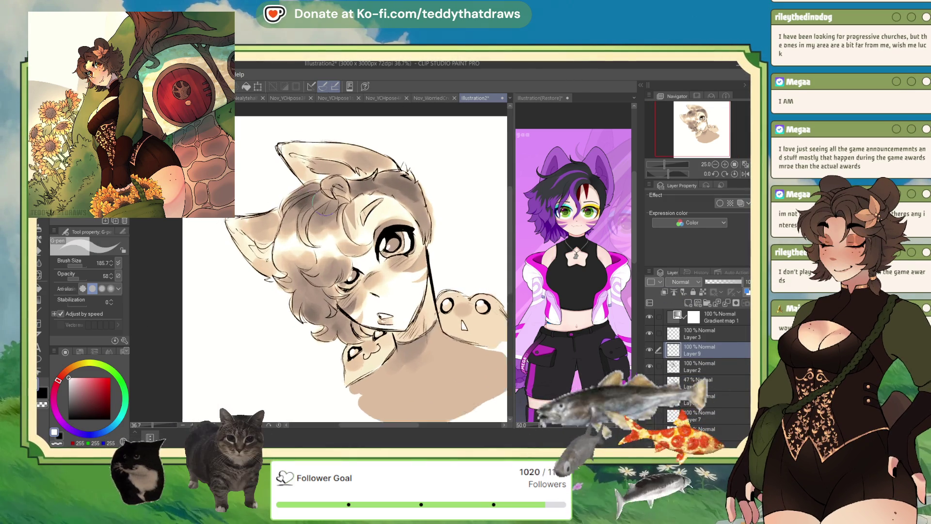
mouse_move(396, 221)
mouse_down()
mouse_move(385, 267)
mouse_move(422, 233)
mouse_move(405, 240)
mouse_up()
key(p)
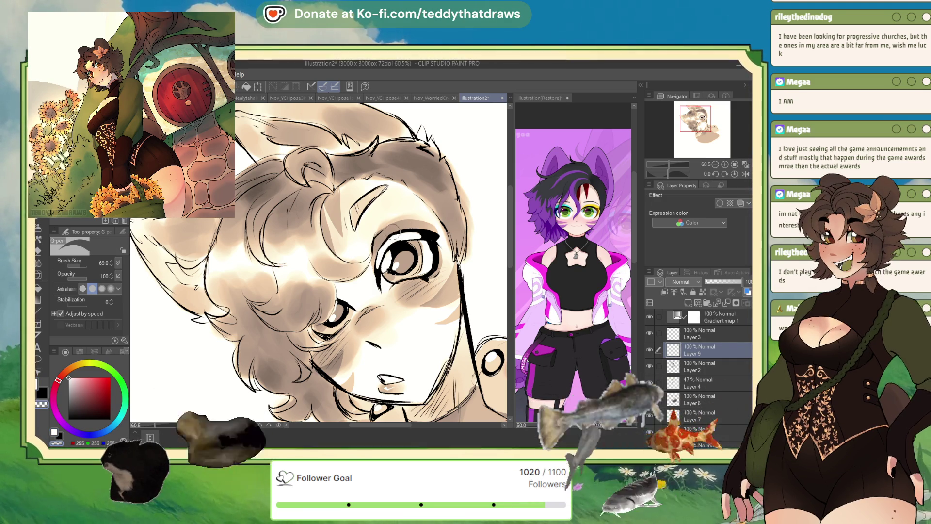
Set the soft eraser to 185.7 and drop the new layer's opacity to 18%
key(e)
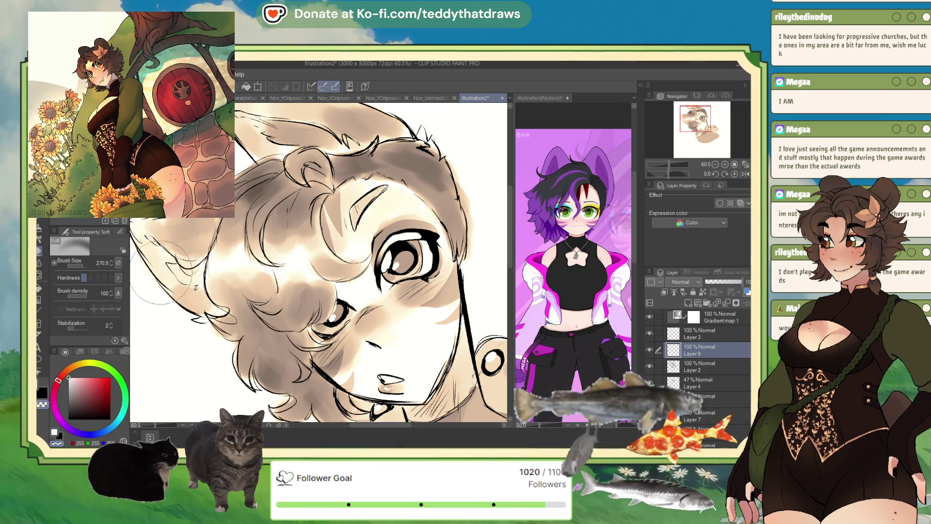
click(82, 263)
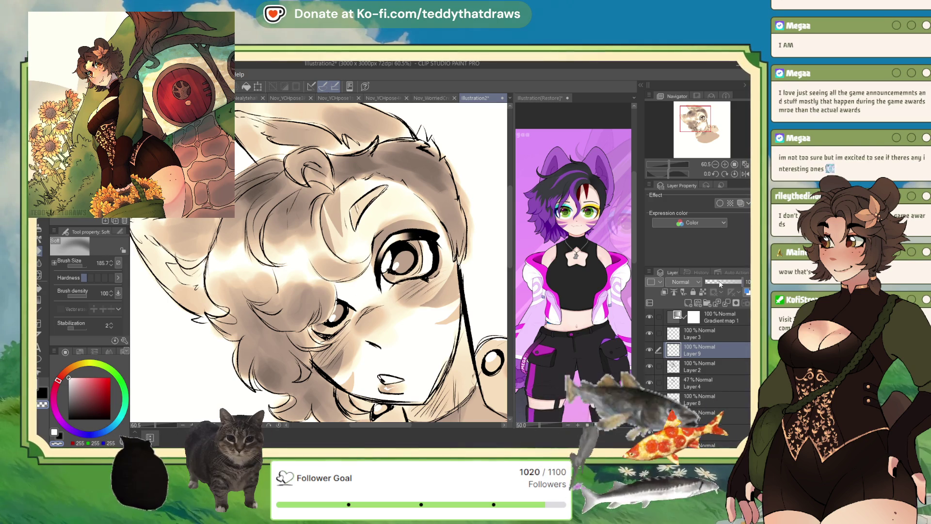
drag(714, 283, 709, 283)
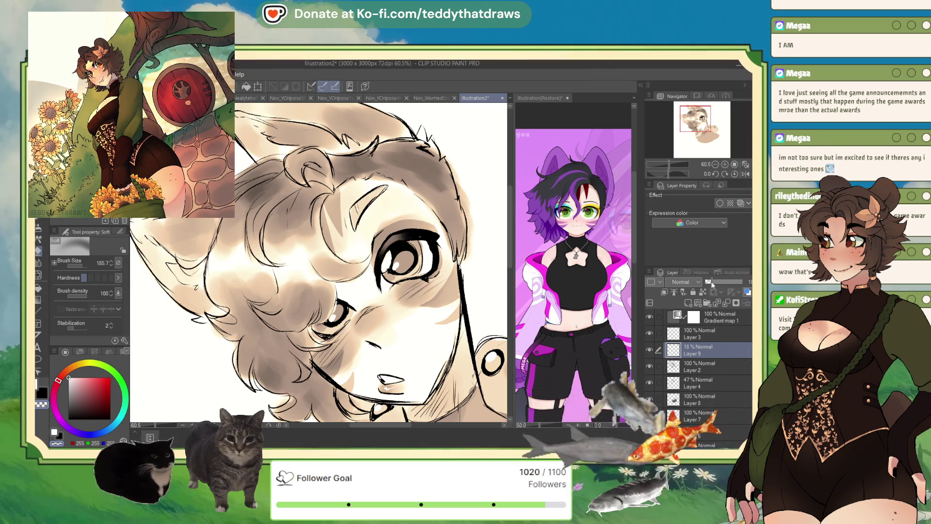
key(ctrl+minus)
key(ctrl+minus)
key(ctrl+minus)
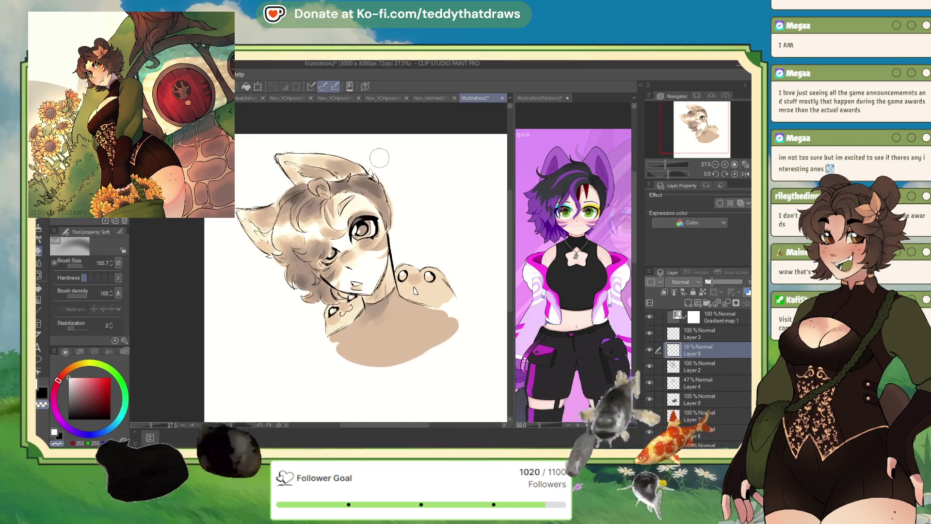
scroll(701, 353, down, 1)
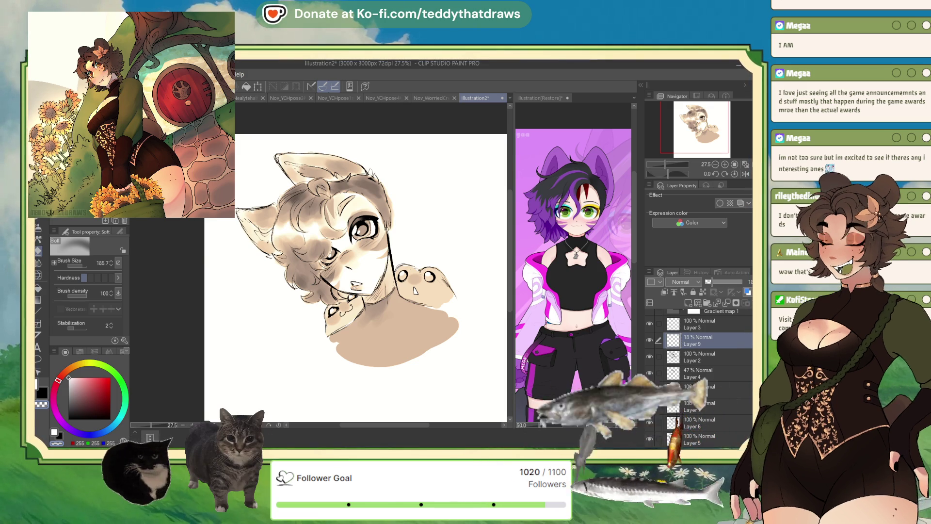
key(ctrl+minus)
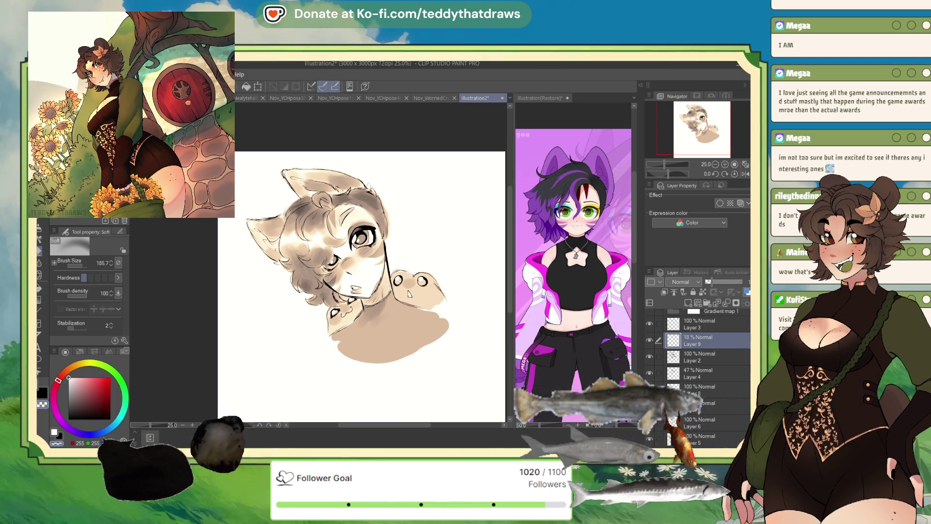